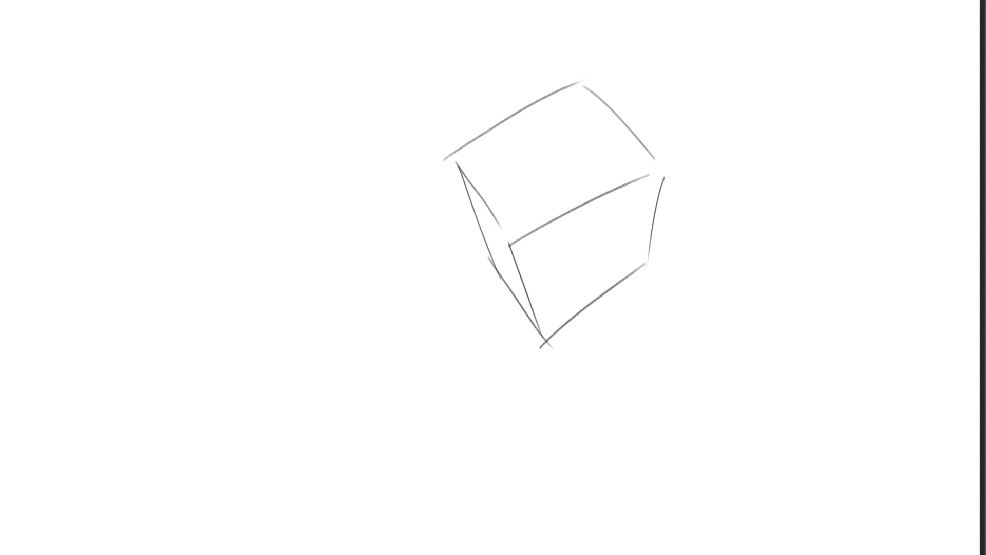
Rough in a seated figure's head, shoulders, body and legs left of the cube.
mouse_move(246, 95)
left_mouse_down()
mouse_move(284, 50)
mouse_move(300, 144)
left_mouse_up()
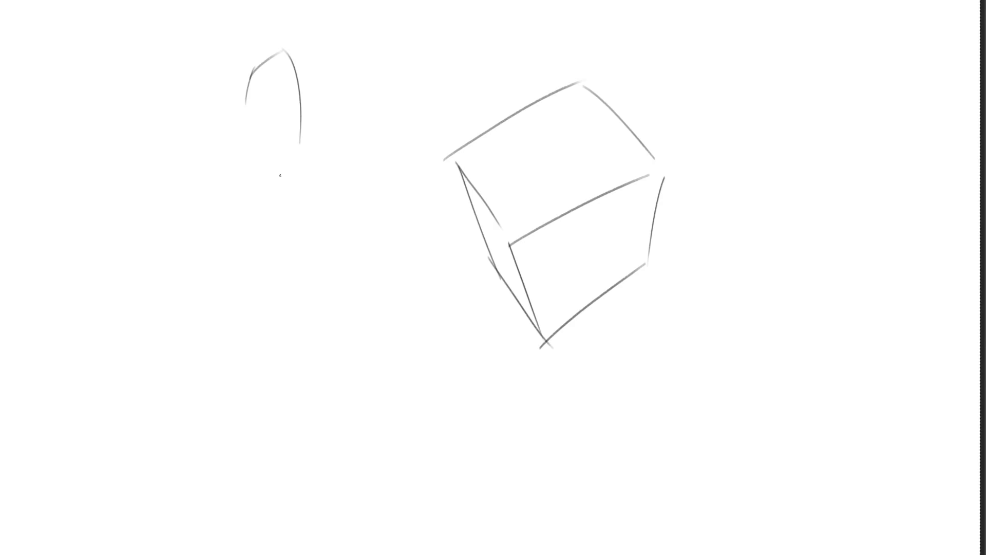
mouse_move(263, 114)
left_mouse_down()
mouse_move(252, 100)
mouse_move(249, 120)
mouse_move(291, 95)
mouse_move(312, 111)
left_mouse_up()
mouse_move(300, 58)
left_mouse_down()
mouse_move(314, 102)
mouse_move(308, 136)
mouse_move(290, 147)
left_mouse_up()
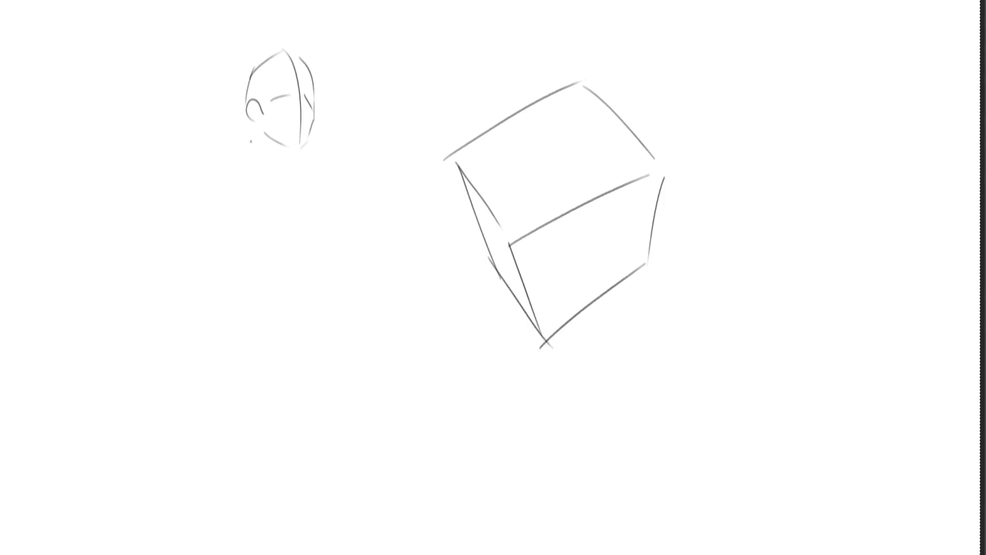
mouse_move(251, 117)
left_mouse_down()
mouse_move(249, 164)
mouse_move(284, 145)
left_mouse_up()
mouse_move(248, 176)
left_mouse_down()
mouse_move(262, 160)
mouse_move(319, 180)
left_mouse_up()
left_click_drag(249, 145, 304, 279)
mouse_move(255, 185)
left_mouse_down()
mouse_move(302, 285)
mouse_move(330, 281)
left_mouse_up()
left_click_drag(281, 186, 323, 278)
mouse_move(316, 180)
left_mouse_down()
mouse_move(334, 286)
mouse_move(366, 297)
left_mouse_up()
left_click_drag(341, 234, 392, 288)
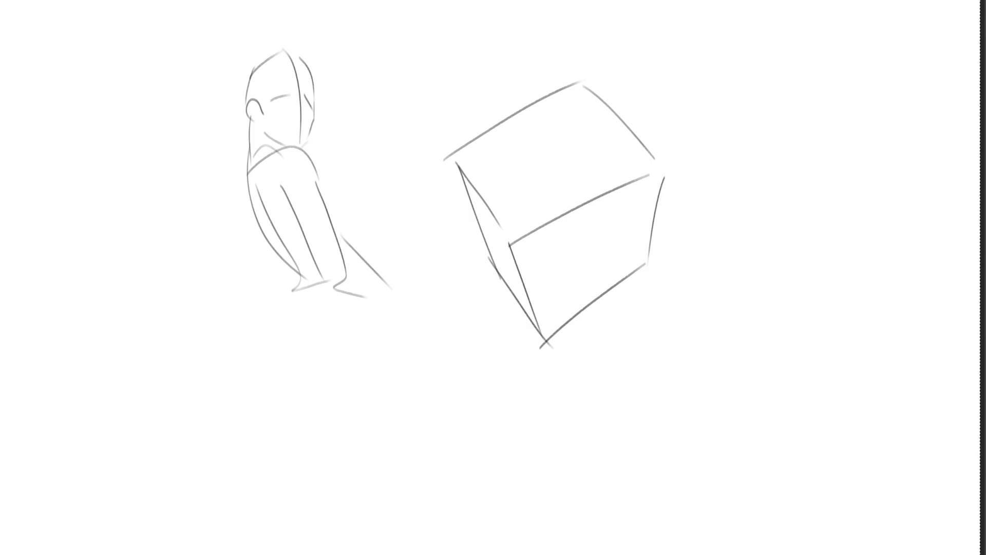
Sketch a rough head with eye, ear, lower face and shoulders right of the cube.
mouse_move(687, 97)
left_mouse_down()
mouse_move(686, 122)
mouse_move(716, 70)
left_mouse_up()
mouse_move(728, 65)
left_mouse_down()
mouse_move(745, 81)
mouse_move(752, 136)
mouse_move(720, 114)
left_mouse_up()
mouse_move(739, 129)
left_mouse_down()
mouse_move(691, 158)
mouse_move(754, 132)
left_mouse_up()
left_click_drag(695, 175, 734, 176)
left_click_drag(687, 133, 736, 123)
mouse_move(733, 88)
left_mouse_down()
mouse_move(770, 128)
mouse_move(747, 202)
left_mouse_up()
mouse_move(729, 204)
left_mouse_down()
mouse_move(723, 219)
mouse_move(746, 216)
left_mouse_up()
mouse_move(758, 205)
left_mouse_down()
mouse_move(758, 240)
mouse_move(793, 242)
left_mouse_up()
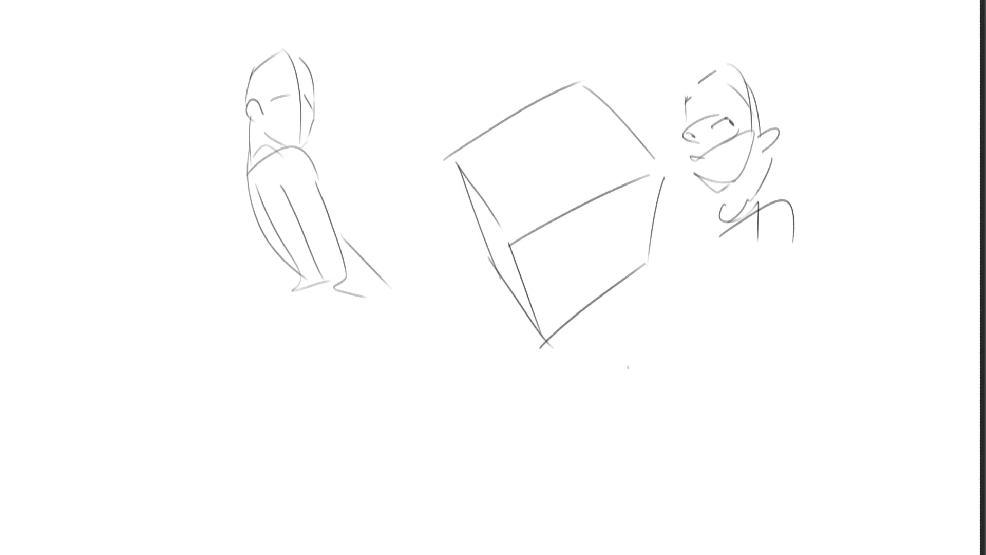
Sweep an enlarged soft eraser over the cube and both sketches, then shrink the brush.
left_click_drag(807, 143, 511, 328)
key("bracketright")
key("bracketright")
key("bracketright")
key("bracketright")
key("bracketright")
mouse_move(706, 324)
left_mouse_down()
mouse_move(176, 88)
mouse_move(403, 253)
mouse_move(236, 198)
mouse_move(623, 316)
left_mouse_up()
key("e")
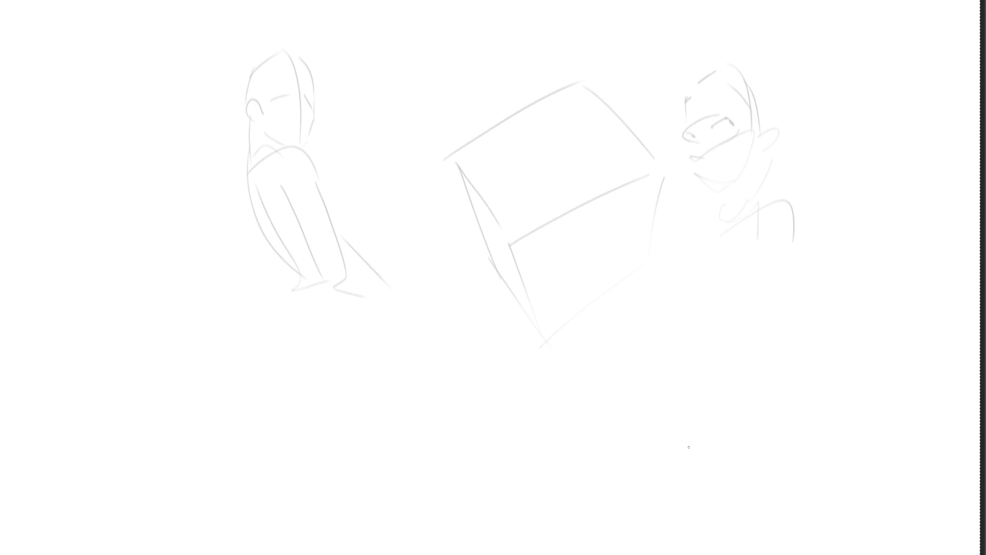
Ink the girl's eye, nose, mouth, chin, slanted neck line and ear.
mouse_move(716, 127)
left_mouse_down()
mouse_move(733, 124)
mouse_move(727, 115)
mouse_move(711, 126)
left_mouse_up()
left_click_drag(690, 117, 694, 148)
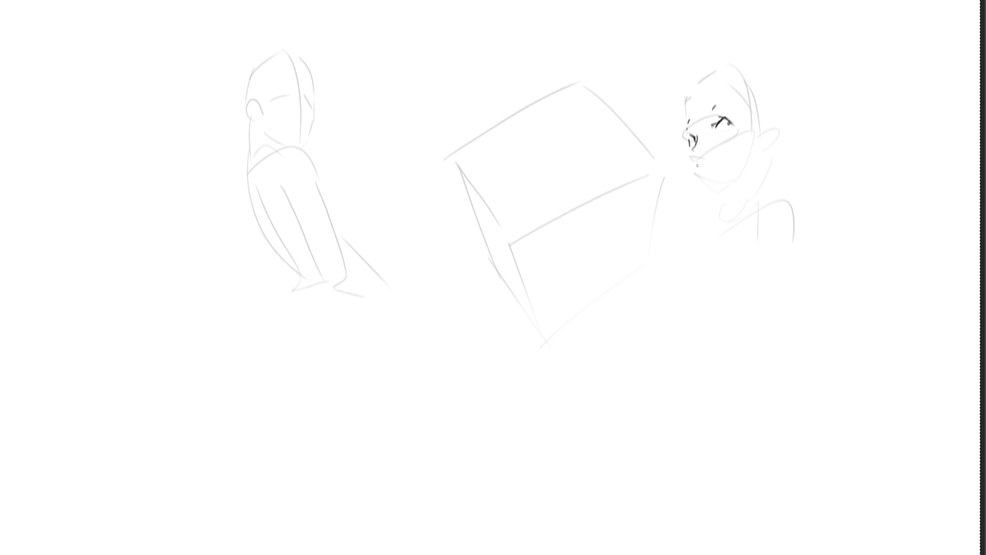
mouse_move(689, 151)
left_mouse_down()
mouse_move(699, 182)
mouse_move(724, 185)
mouse_move(755, 161)
mouse_move(728, 196)
left_mouse_up()
left_click_drag(754, 162, 755, 184)
key("ctrl+z")
left_click_drag(754, 161, 750, 186)
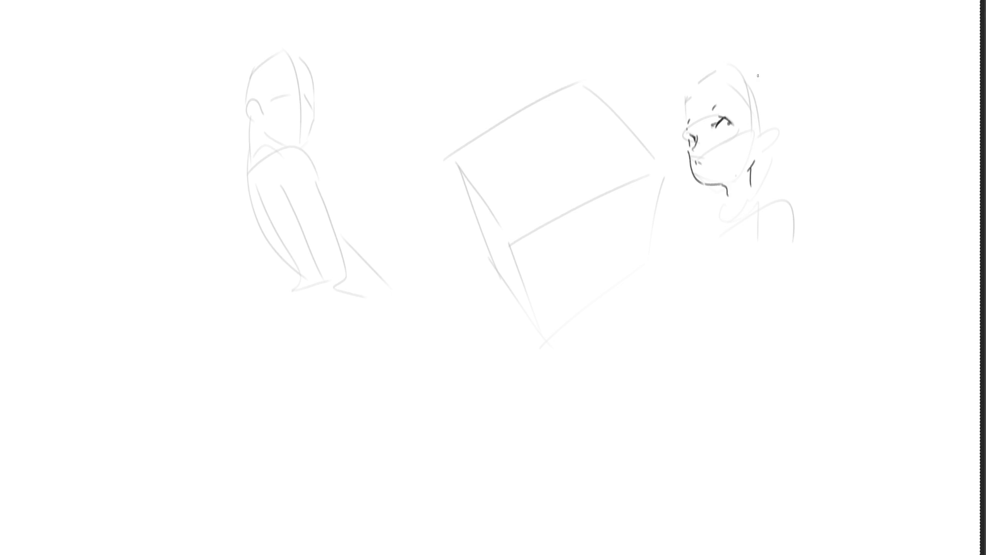
mouse_move(761, 132)
left_mouse_down()
mouse_move(774, 131)
mouse_move(759, 149)
mouse_move(762, 137)
left_mouse_up()
Ink the hairline, forehead, back of the head, hair strands and ponytail.
mouse_move(688, 114)
left_mouse_down()
mouse_move(714, 85)
mouse_move(748, 103)
mouse_move(710, 140)
mouse_move(726, 126)
mouse_move(723, 103)
mouse_move(755, 126)
left_mouse_up()
mouse_move(691, 96)
left_mouse_down()
mouse_move(715, 82)
mouse_move(771, 114)
left_mouse_up()
mouse_move(776, 123)
left_mouse_down()
mouse_move(750, 196)
mouse_move(758, 176)
left_mouse_up()
mouse_move(714, 82)
left_mouse_down()
mouse_move(670, 113)
mouse_move(659, 160)
mouse_move(673, 138)
left_mouse_up()
mouse_move(726, 71)
left_mouse_down()
mouse_move(745, 90)
mouse_move(742, 81)
left_mouse_up()
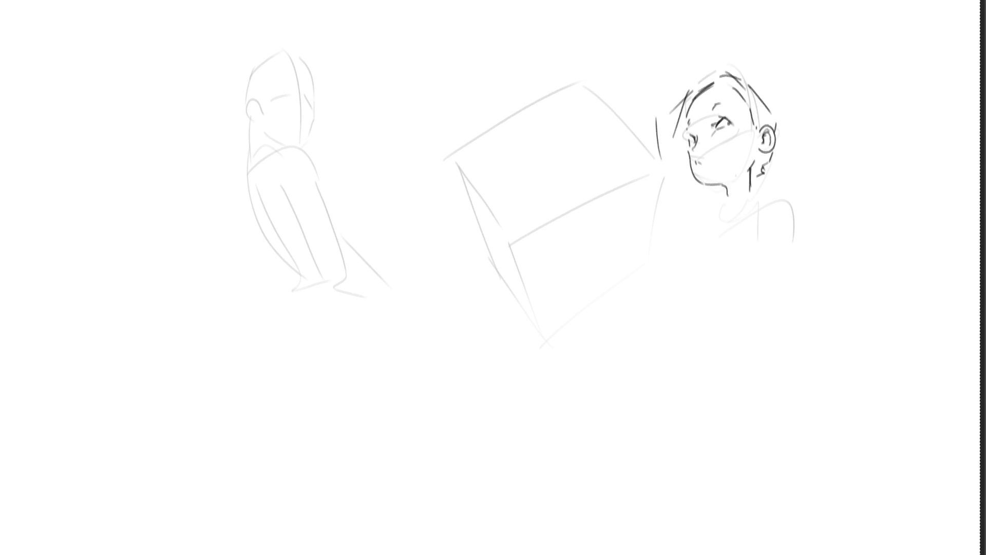
mouse_move(775, 157)
left_mouse_down()
mouse_move(769, 184)
mouse_move(791, 185)
left_mouse_up()
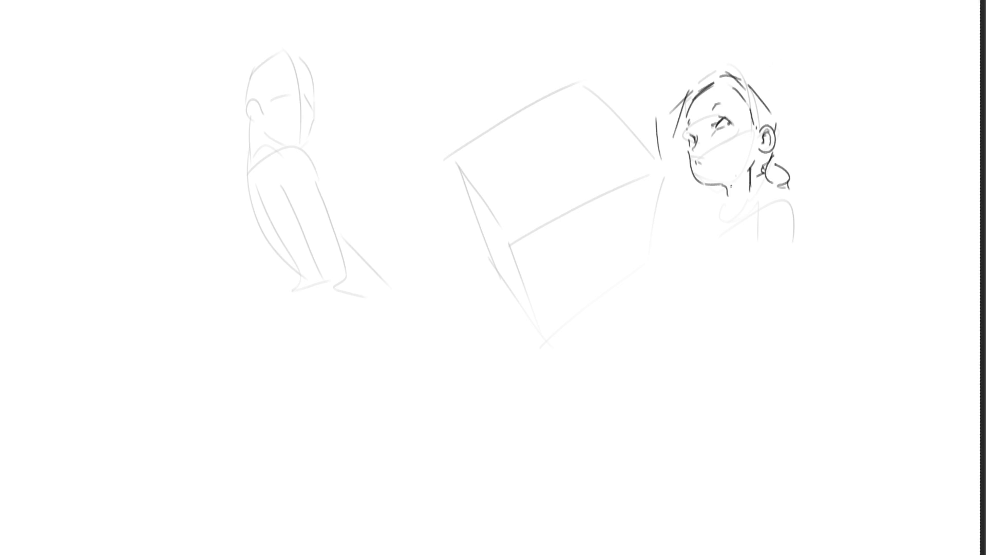
Ink the collar and shoulders below the chin, undoing the right shoulder curve.
mouse_move(728, 195)
left_mouse_down()
mouse_move(753, 174)
mouse_move(725, 214)
mouse_move(756, 188)
mouse_move(743, 224)
left_mouse_up()
left_click_drag(754, 182, 761, 247)
mouse_move(725, 200)
left_mouse_down()
mouse_move(717, 238)
mouse_move(737, 237)
left_mouse_up()
left_click_drag(782, 178, 812, 210)
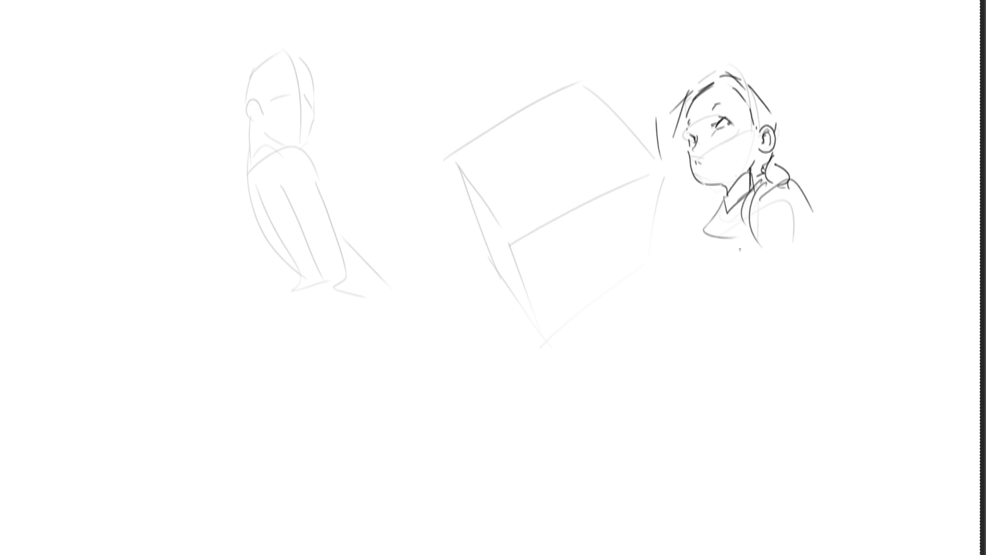
key("ctrl+z")
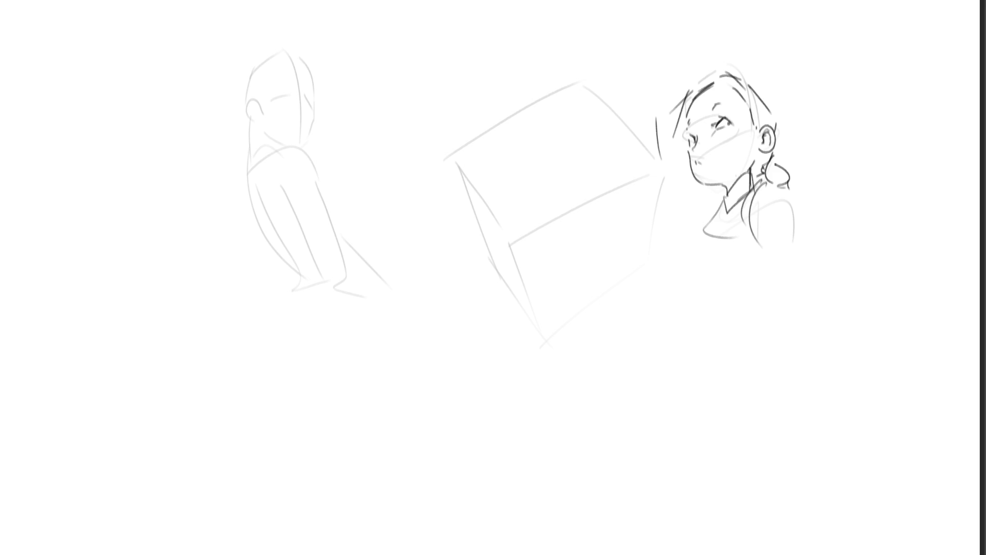
Add hair strokes, a cheek line and the girl's chest contour.
mouse_move(697, 67)
left_mouse_down()
mouse_move(696, 83)
mouse_move(745, 47)
mouse_move(780, 111)
left_mouse_up()
left_click_drag(712, 140, 714, 161)
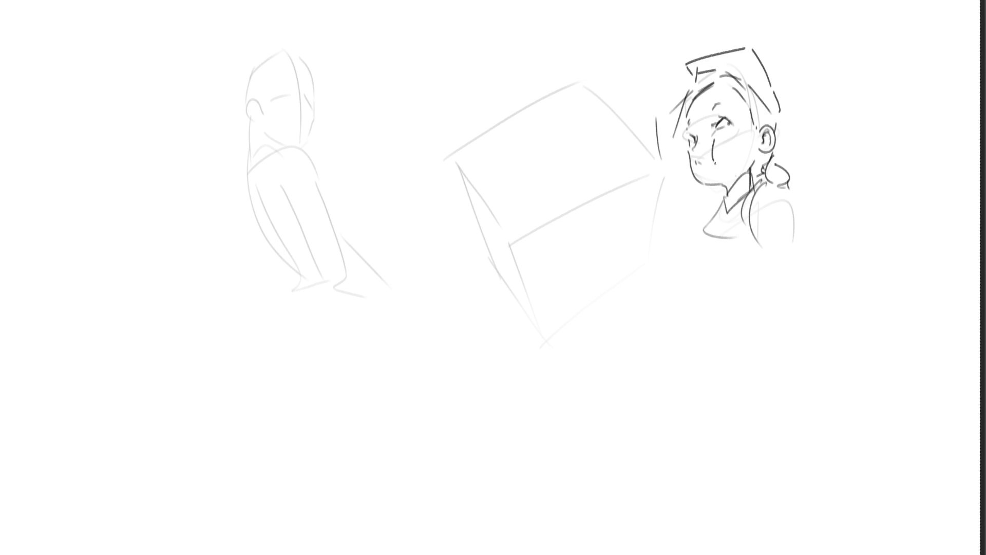
mouse_move(724, 207)
left_mouse_down()
mouse_move(694, 263)
mouse_move(708, 276)
left_mouse_up()
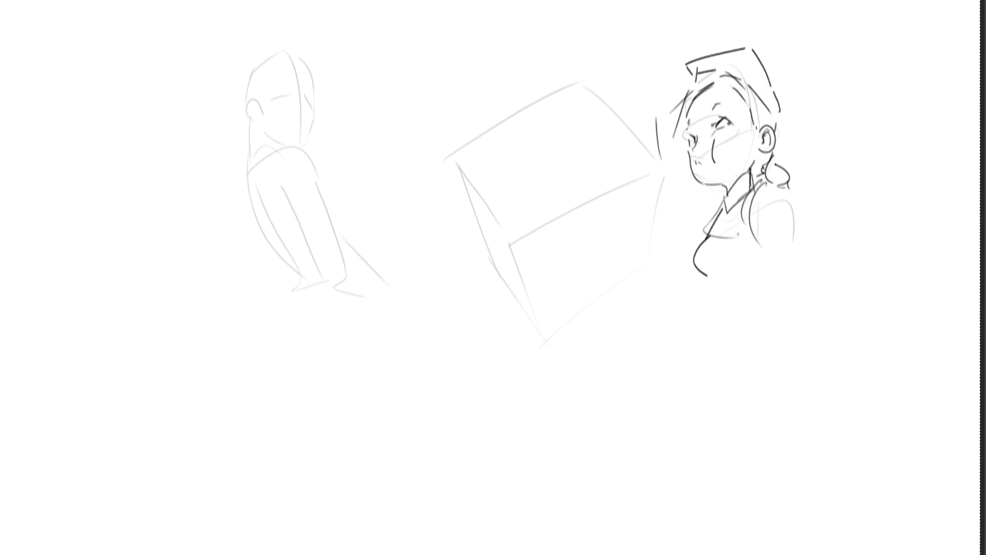
left_click_drag(742, 232, 731, 233)
left_click_drag(719, 269, 747, 274)
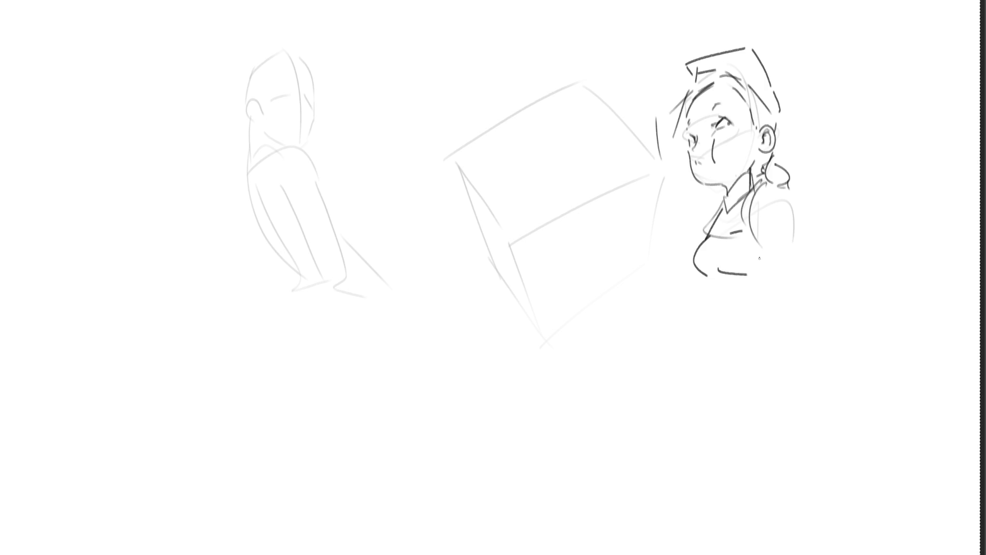
Ink the shoulder, sleeve and forearm ending in a fist at the hip.
left_click_drag(772, 188, 816, 203)
left_click_drag(778, 238, 811, 243)
mouse_move(822, 206)
left_mouse_down()
mouse_move(875, 228)
mouse_move(875, 251)
mouse_move(830, 250)
mouse_move(884, 246)
mouse_move(839, 255)
mouse_move(876, 256)
mouse_move(877, 267)
mouse_move(823, 284)
mouse_move(840, 302)
left_mouse_up()
mouse_move(871, 257)
left_mouse_down()
mouse_move(875, 270)
mouse_move(834, 321)
mouse_move(816, 313)
mouse_move(821, 320)
left_mouse_up()
mouse_move(876, 275)
left_mouse_down()
mouse_move(837, 326)
mouse_move(812, 321)
mouse_move(822, 338)
mouse_move(780, 349)
mouse_move(796, 344)
mouse_move(798, 360)
mouse_move(806, 345)
mouse_move(813, 357)
mouse_move(815, 348)
mouse_move(802, 357)
mouse_move(830, 361)
mouse_move(823, 332)
mouse_move(832, 363)
mouse_move(791, 370)
mouse_move(825, 375)
left_mouse_up()
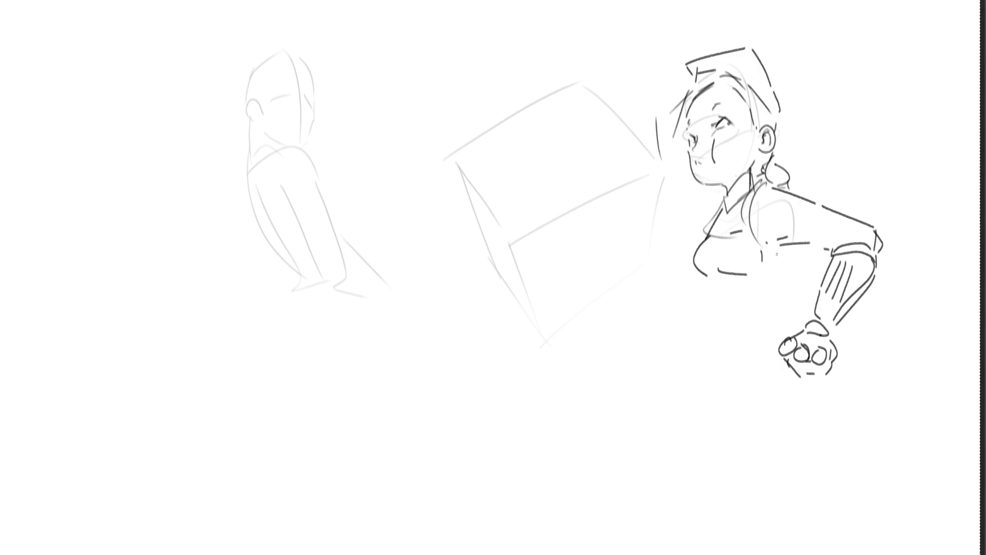
Continue the torso outline below the chest and ink the waist and arm edge.
mouse_move(764, 251)
left_mouse_down()
mouse_move(794, 247)
mouse_move(816, 286)
left_mouse_up()
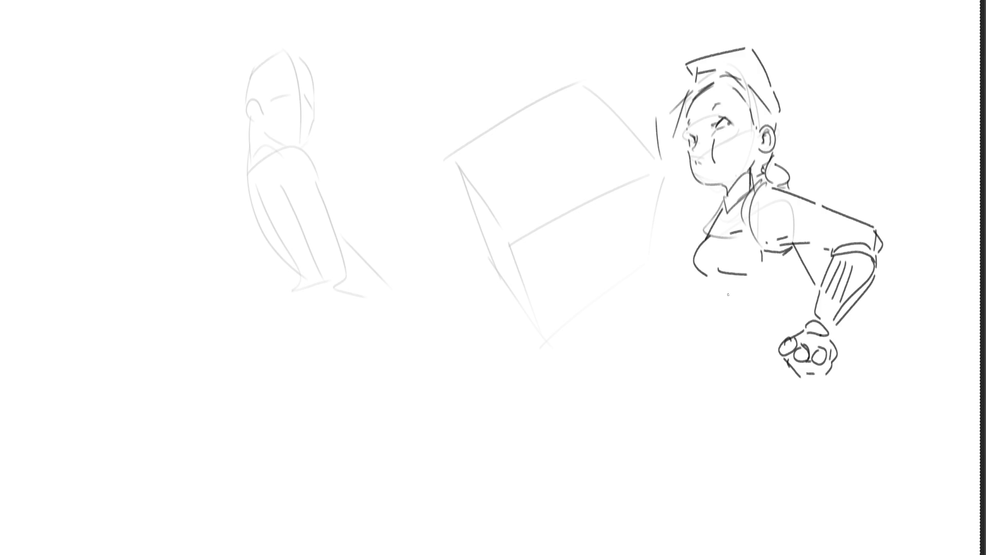
left_click_drag(706, 282, 756, 310)
left_click_drag(814, 287, 802, 313)
left_click_drag(730, 309, 839, 423)
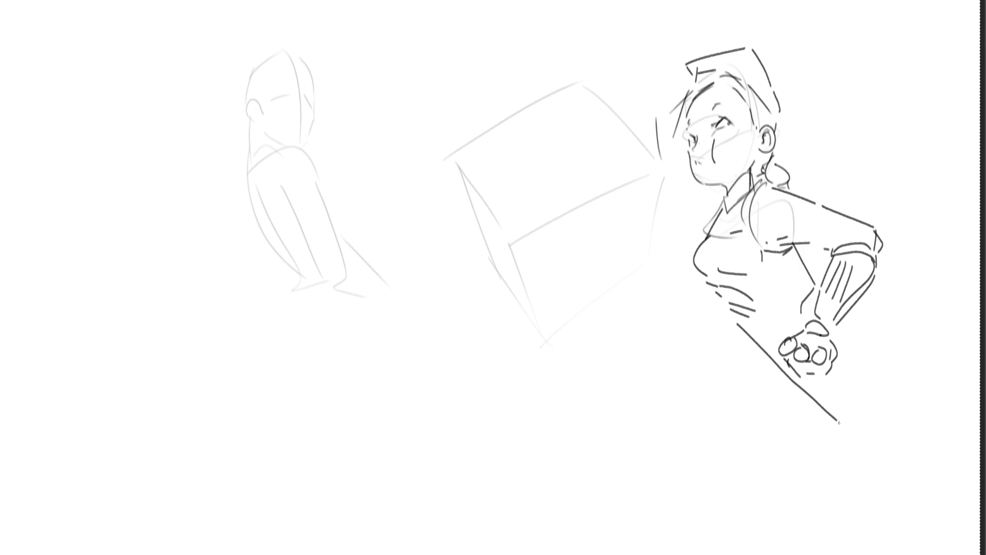
left_click_drag(825, 387, 841, 411)
Ink the hip line and leg outline, then start the saluting hand at her forehead.
mouse_move(848, 322)
left_mouse_down()
mouse_move(903, 335)
mouse_move(931, 368)
mouse_move(951, 426)
left_mouse_up()
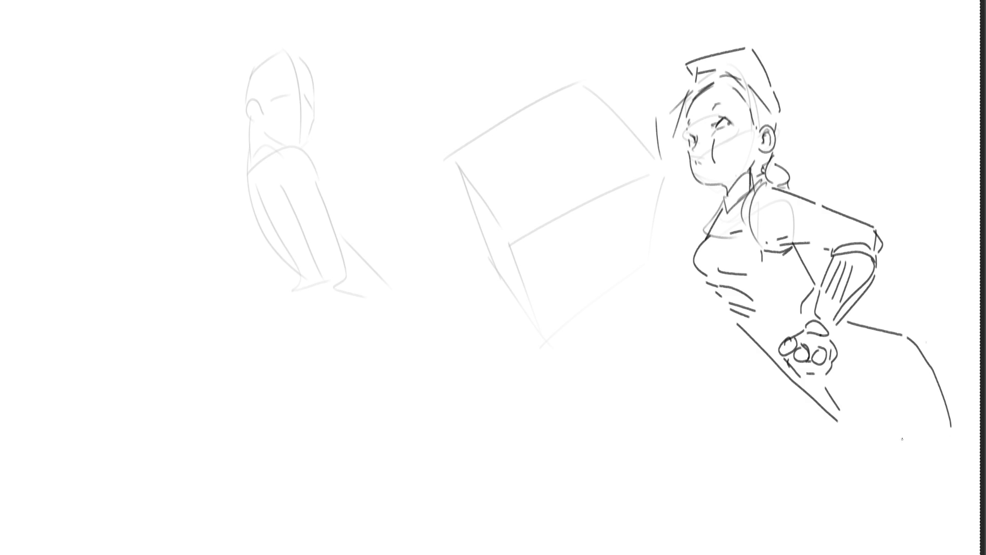
mouse_move(845, 373)
left_mouse_down()
mouse_move(843, 421)
mouse_move(885, 513)
left_mouse_up()
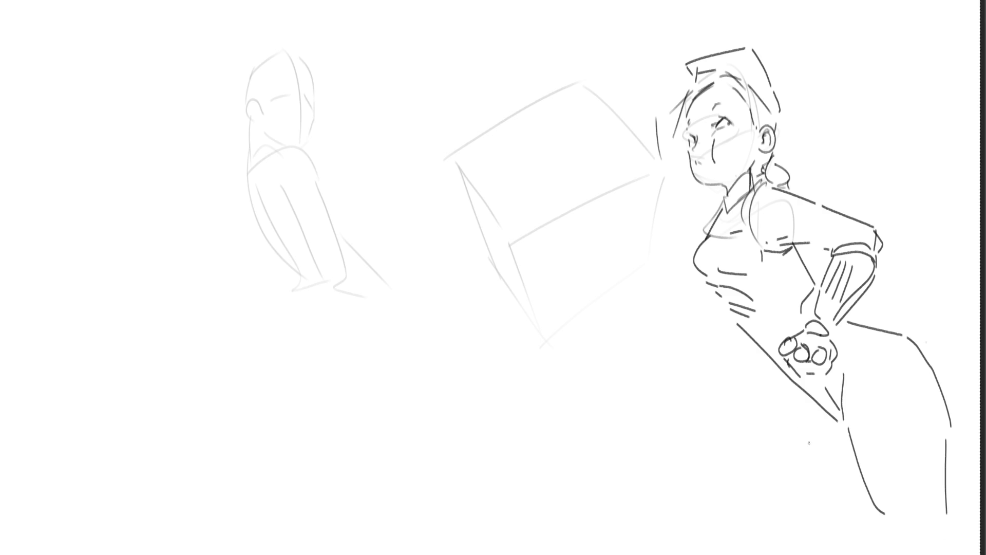
mouse_move(776, 383)
left_mouse_down()
mouse_move(778, 397)
mouse_move(820, 423)
left_mouse_up()
mouse_move(771, 379)
left_mouse_down()
mouse_move(742, 501)
mouse_move(825, 506)
left_mouse_up()
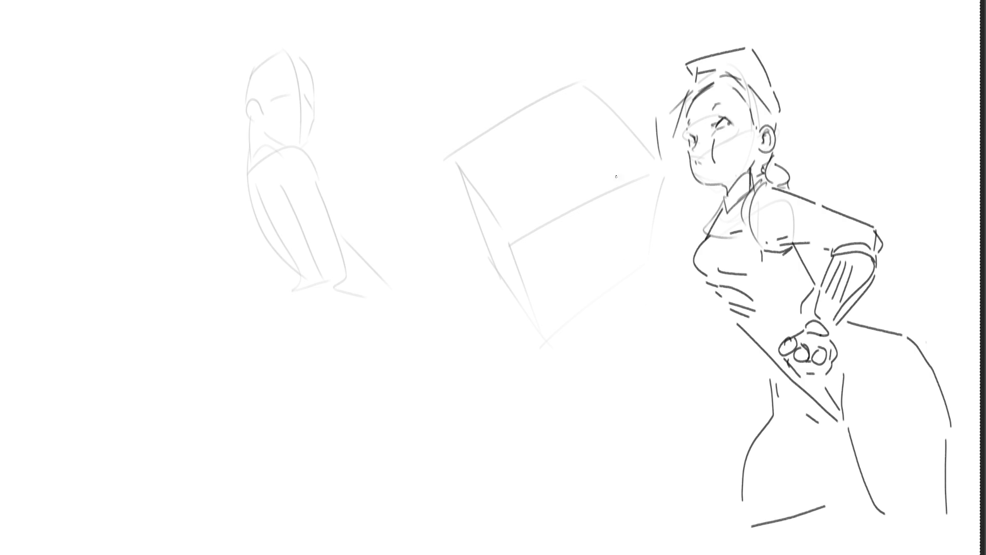
mouse_move(647, 110)
left_mouse_down()
mouse_move(681, 80)
mouse_move(670, 118)
mouse_move(684, 104)
mouse_move(678, 119)
mouse_move(646, 121)
mouse_move(663, 117)
mouse_move(639, 139)
mouse_move(674, 123)
mouse_move(643, 139)
mouse_move(657, 152)
mouse_move(632, 154)
mouse_move(623, 191)
left_mouse_up()
Ink the wrist, raised forearm edges and sleeve cuff of the saluting arm.
left_click_drag(648, 158, 646, 217)
mouse_move(628, 147)
left_mouse_down()
mouse_move(614, 251)
mouse_move(624, 254)
left_mouse_up()
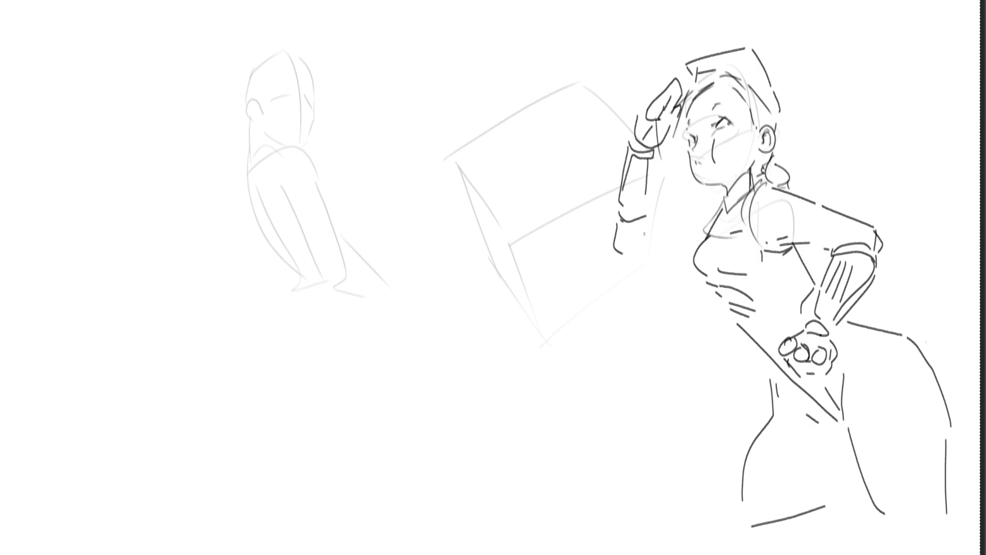
mouse_move(652, 216)
left_mouse_down()
mouse_move(648, 239)
mouse_move(714, 195)
left_mouse_up()
mouse_move(620, 214)
left_mouse_down()
mouse_move(613, 234)
mouse_move(696, 236)
left_mouse_up()
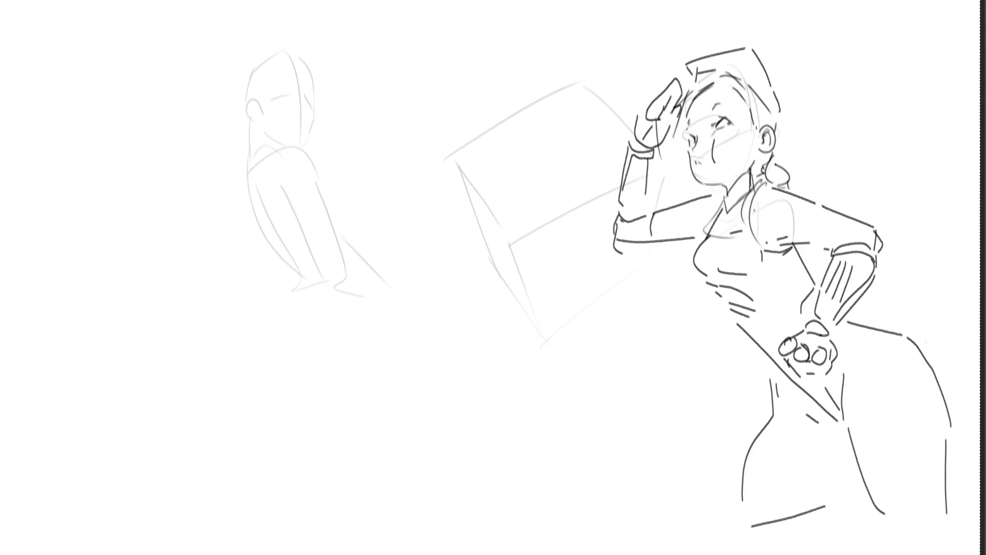
Draw a zigzag braid trailing right from behind the neck.
mouse_move(799, 184)
left_mouse_down()
mouse_move(817, 197)
mouse_move(847, 157)
left_mouse_up()
mouse_move(845, 155)
left_mouse_down()
mouse_move(846, 171)
mouse_move(869, 143)
mouse_move(881, 155)
mouse_move(917, 139)
left_mouse_up()
mouse_move(824, 188)
left_mouse_down()
mouse_move(877, 174)
mouse_move(914, 149)
mouse_move(945, 168)
mouse_move(843, 208)
mouse_move(916, 236)
mouse_move(932, 265)
mouse_move(908, 273)
left_mouse_up()
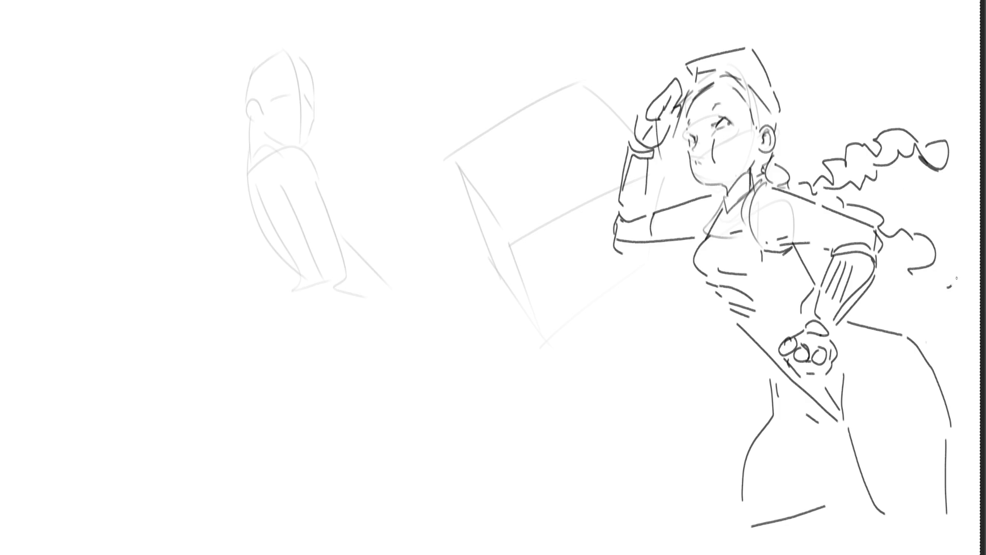
Add hip and leg strokes, a fold under the bust, and an ear shape on the left figure.
left_click_drag(950, 428, 932, 465)
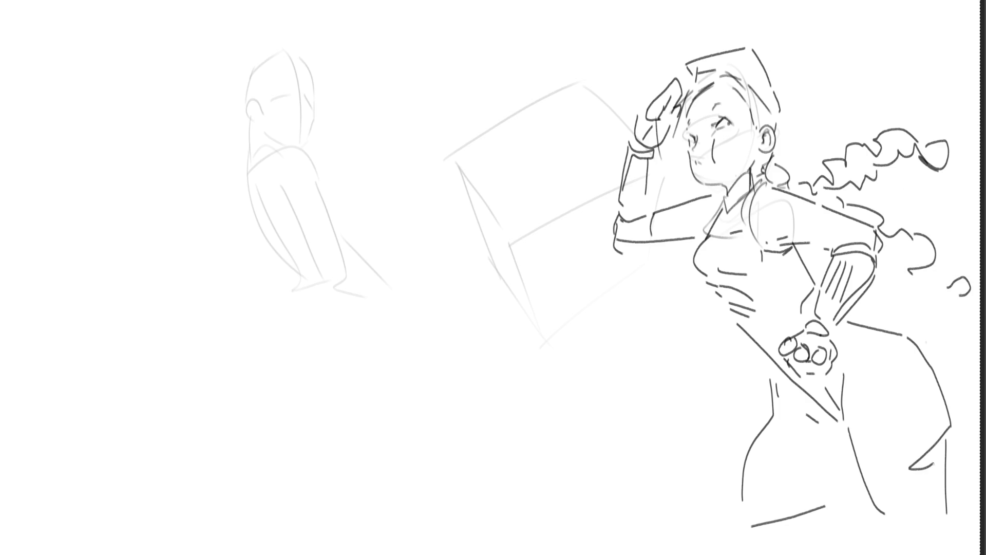
mouse_move(734, 463)
left_mouse_down()
mouse_move(760, 482)
mouse_move(751, 478)
left_mouse_up()
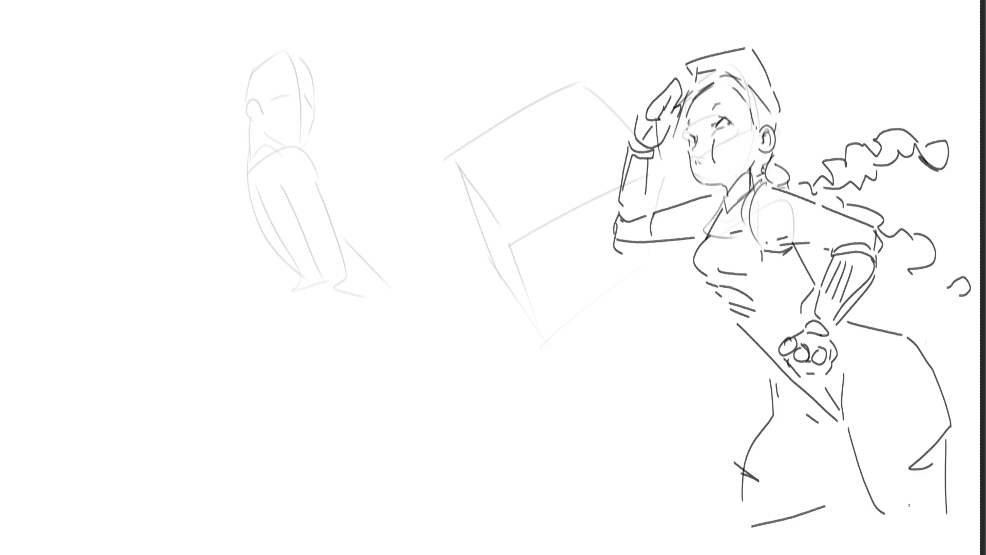
left_click_drag(899, 500, 880, 507)
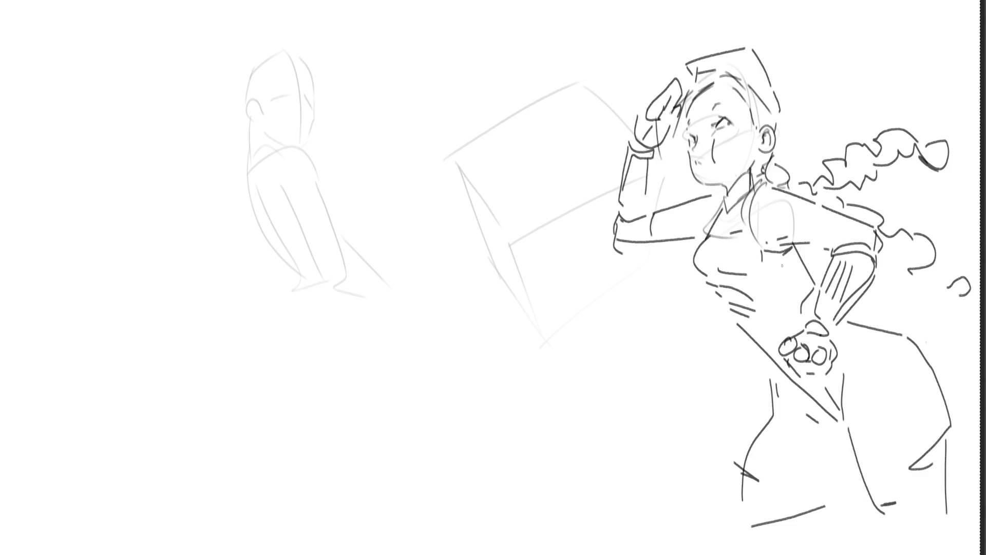
mouse_move(797, 255)
left_mouse_down()
mouse_move(708, 284)
mouse_move(755, 294)
mouse_move(787, 278)
left_mouse_up()
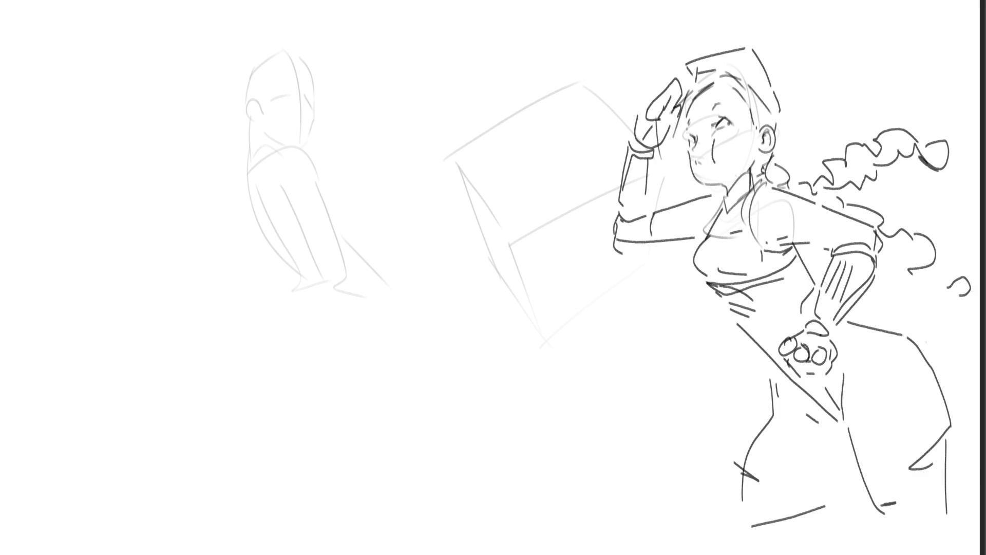
mouse_move(224, 308)
left_mouse_down()
mouse_move(211, 329)
mouse_move(211, 313)
mouse_move(224, 329)
mouse_move(272, 262)
left_mouse_up()
Draw the back-view figure's long shoulder line and curled braid, redoing misplaced strokes.
key("ctrl+z")
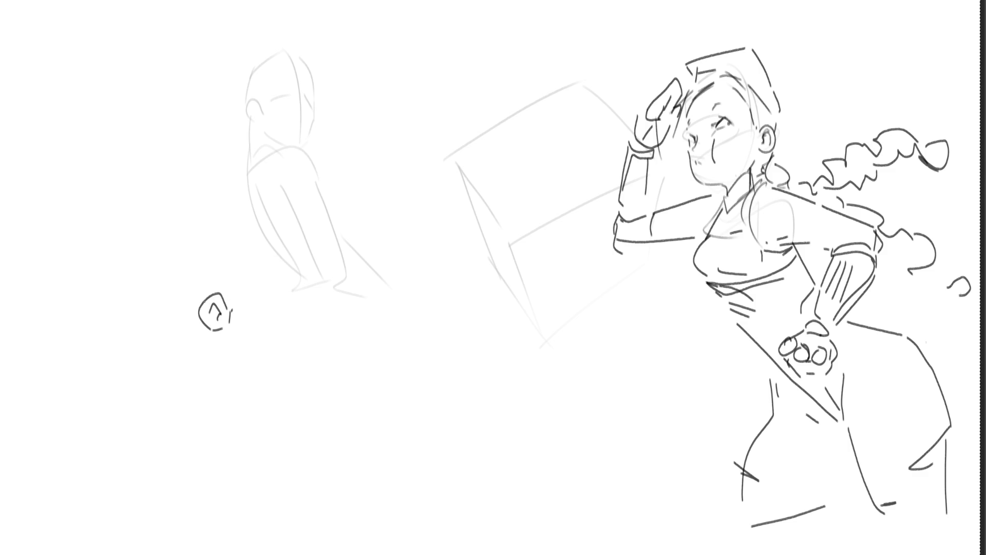
left_click_drag(223, 294, 298, 261)
mouse_move(206, 262)
left_mouse_down()
mouse_move(202, 292)
mouse_move(289, 223)
mouse_move(298, 245)
mouse_move(330, 241)
mouse_move(336, 259)
mouse_move(384, 255)
mouse_move(400, 298)
left_mouse_up()
mouse_move(313, 268)
left_mouse_down()
mouse_move(341, 272)
mouse_move(286, 299)
mouse_move(303, 319)
left_mouse_up()
key("ctrl+z")
mouse_move(299, 283)
left_mouse_down()
mouse_move(285, 312)
mouse_move(326, 329)
mouse_move(333, 344)
mouse_move(328, 296)
mouse_move(354, 313)
mouse_move(359, 348)
left_mouse_up()
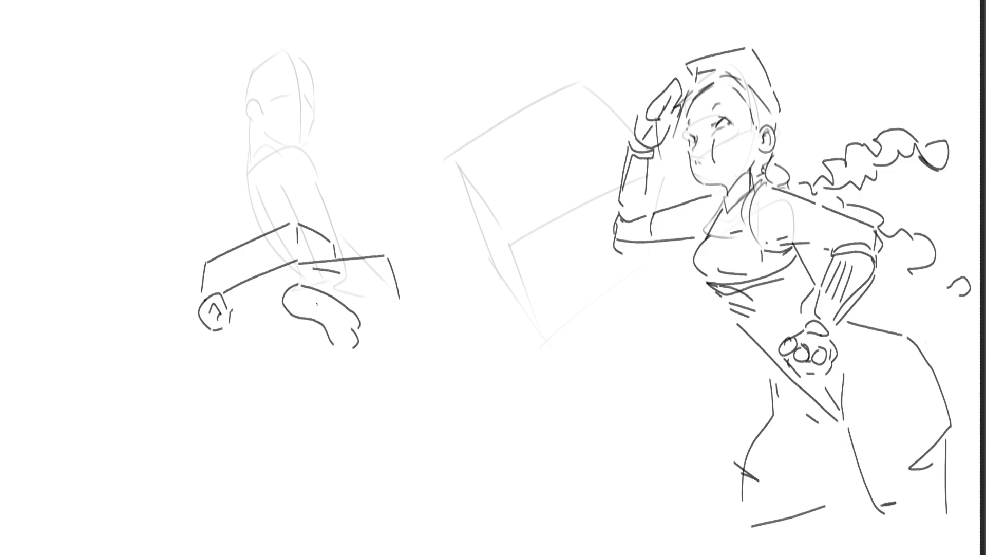
left_click_drag(309, 304, 344, 336)
left_click_drag(363, 339, 362, 363)
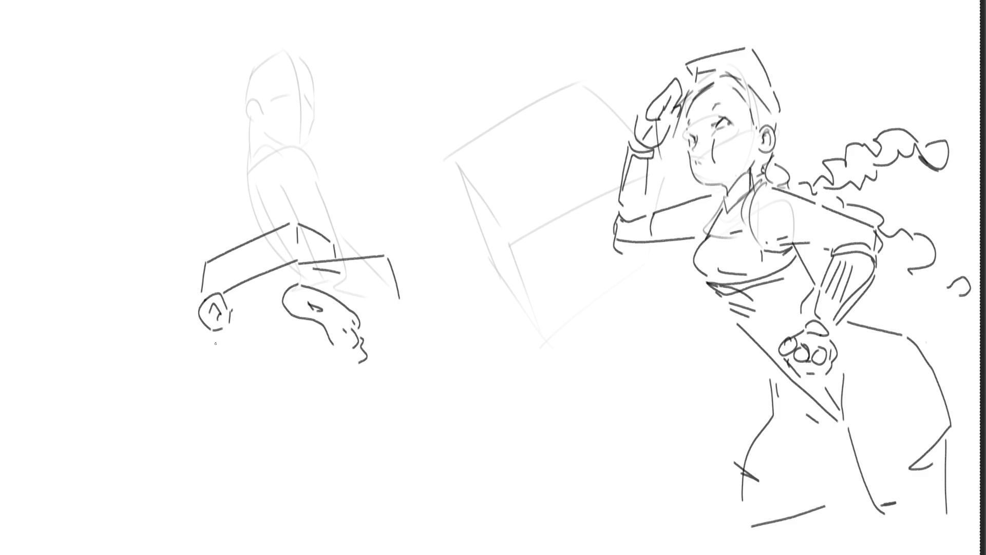
Outline the back of the head, both long legs and ground lines under the feet.
mouse_move(196, 318)
left_mouse_down()
mouse_move(191, 335)
mouse_move(209, 369)
mouse_move(235, 380)
left_mouse_up()
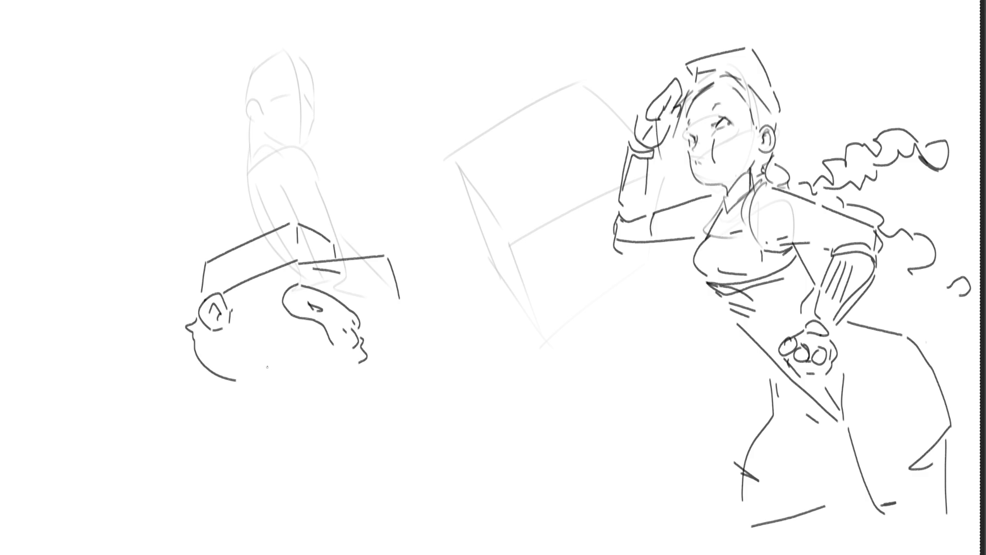
mouse_move(253, 368)
left_mouse_down()
mouse_move(282, 356)
mouse_move(301, 364)
mouse_move(330, 343)
left_mouse_up()
mouse_move(333, 343)
left_mouse_down()
mouse_move(337, 364)
mouse_move(384, 349)
mouse_move(366, 371)
mouse_move(324, 365)
mouse_move(335, 381)
left_mouse_up()
mouse_move(246, 400)
left_mouse_down()
mouse_move(251, 516)
mouse_move(263, 537)
left_mouse_up()
left_click_drag(314, 389, 328, 498)
key("ctrl+z")
left_click_drag(314, 402, 298, 554)
left_click_drag(302, 517, 401, 554)
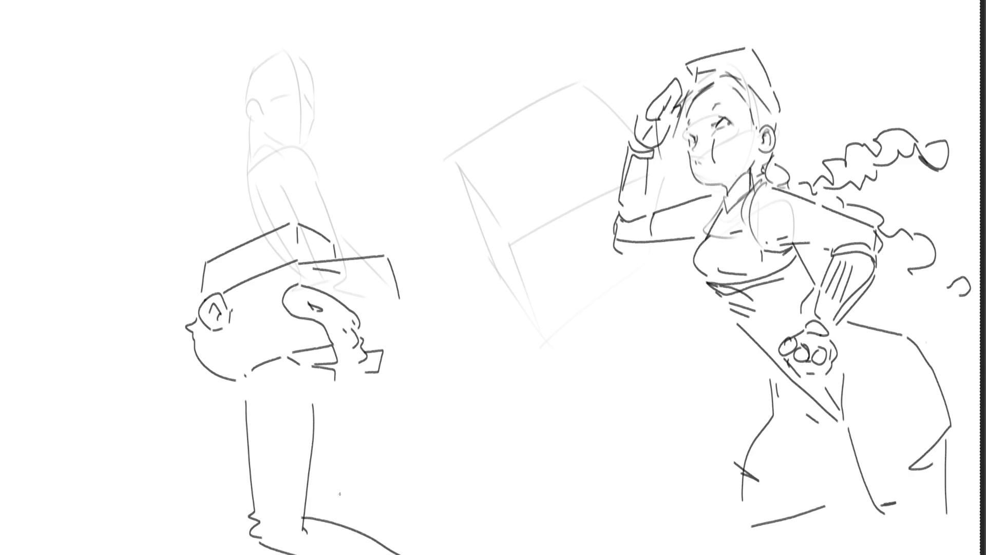
Add leg contours and a long rod at the back-view figure's hip.
mouse_move(244, 392)
left_mouse_down()
mouse_move(247, 423)
mouse_move(166, 451)
mouse_move(228, 505)
left_mouse_up()
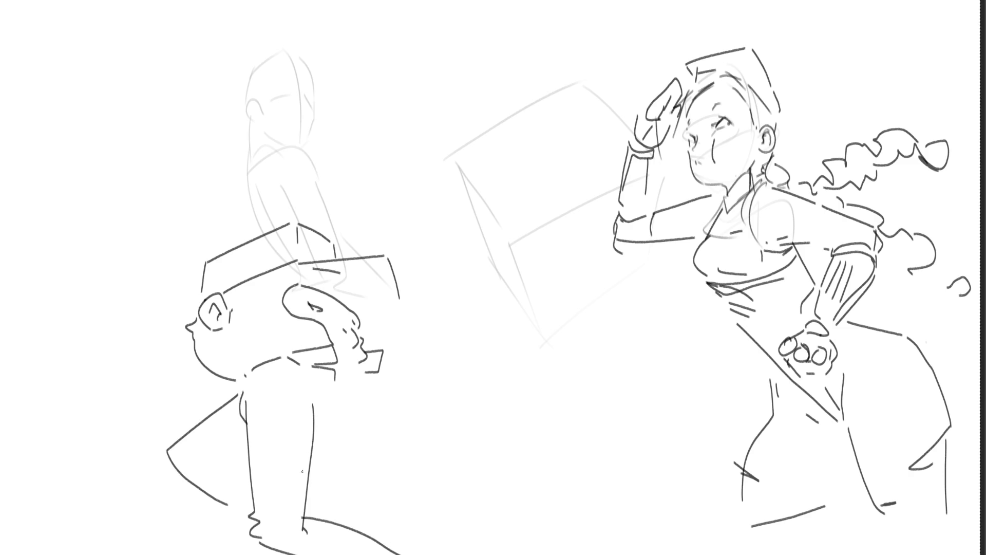
left_click_drag(322, 389, 313, 446)
left_click_drag(349, 373, 398, 400)
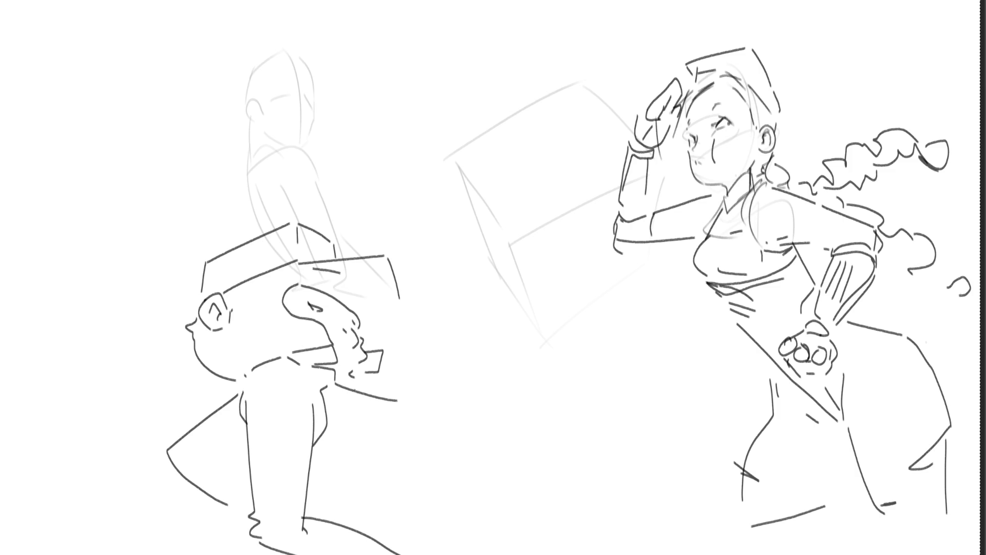
mouse_move(332, 380)
left_mouse_down()
mouse_move(462, 394)
mouse_move(426, 405)
mouse_move(407, 397)
left_mouse_up()
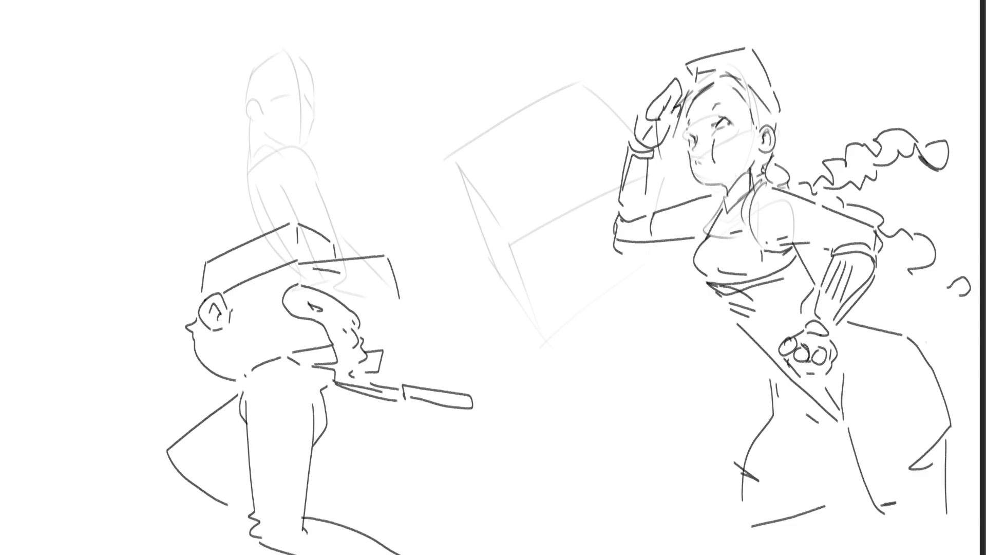
mouse_move(388, 407)
left_mouse_down()
mouse_move(406, 427)
mouse_move(410, 554)
left_mouse_up()
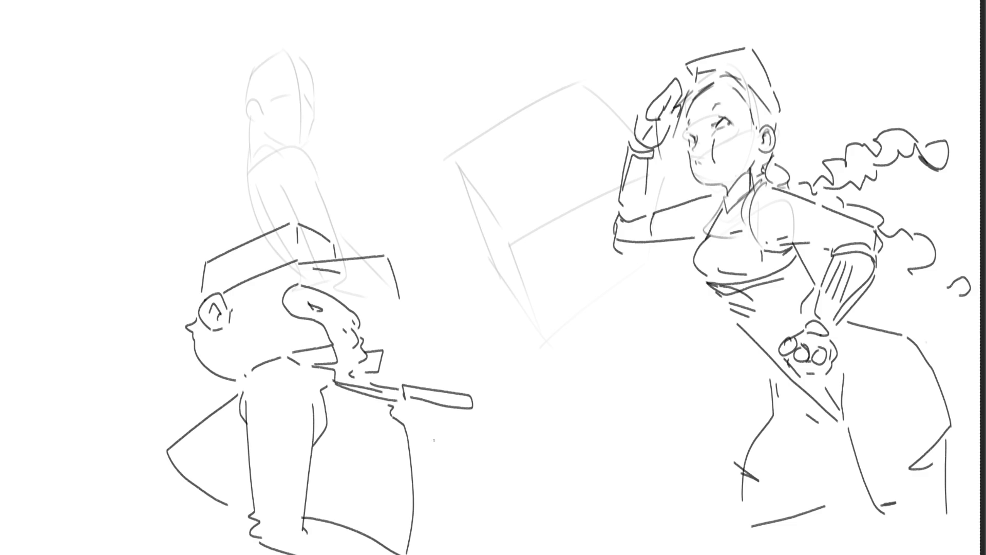
Draw the raised arm's edges reaching right from the shoulder.
mouse_move(381, 298)
left_mouse_down()
mouse_move(405, 301)
mouse_move(401, 270)
mouse_move(417, 289)
left_mouse_up()
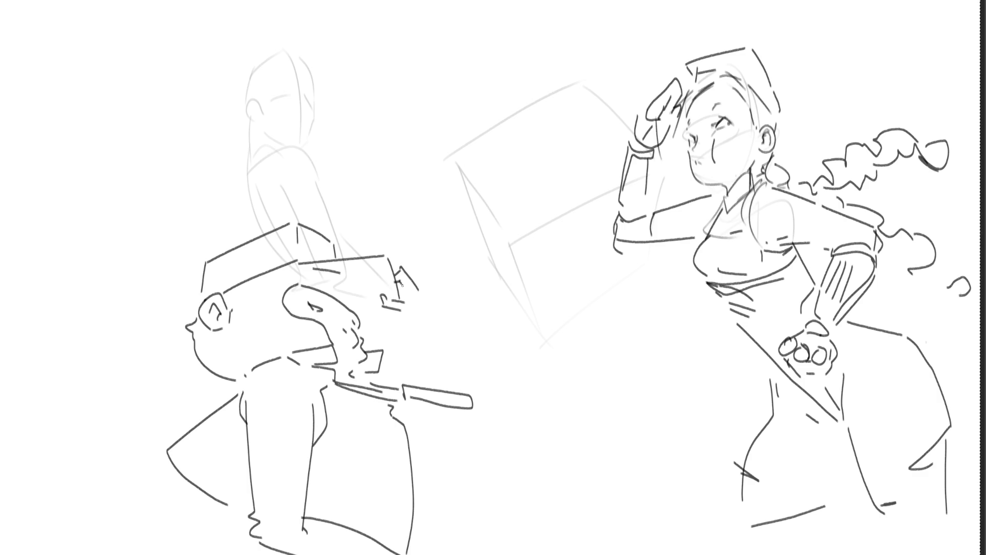
mouse_move(422, 295)
left_mouse_down()
mouse_move(415, 316)
mouse_move(431, 296)
mouse_move(434, 309)
mouse_move(410, 320)
mouse_move(456, 361)
mouse_move(494, 354)
mouse_move(510, 365)
mouse_move(507, 377)
mouse_move(408, 370)
left_mouse_up()
left_click_drag(507, 378, 414, 422)
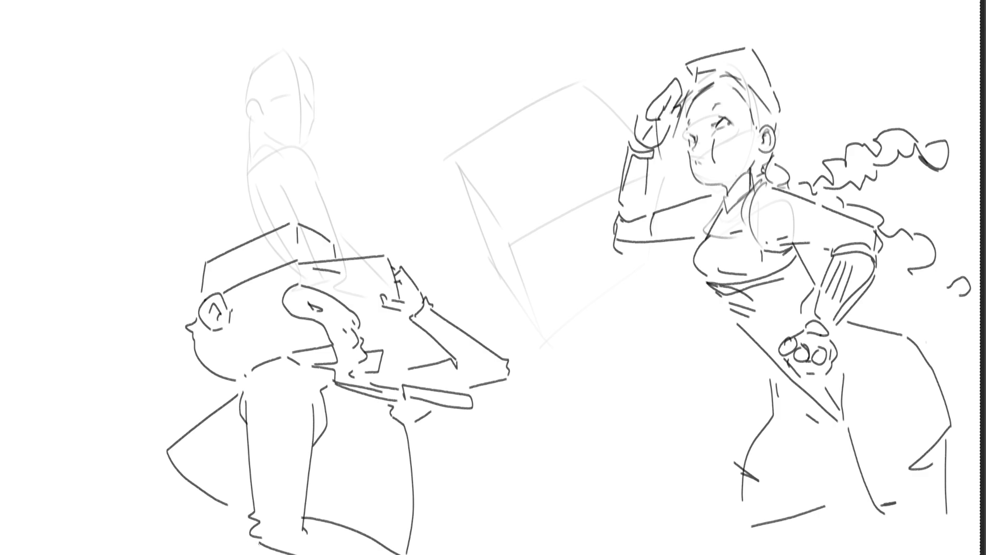
Add short strokes at the lower arm, lower body and eye, removing a stray face stroke.
left_click_drag(252, 535, 262, 554)
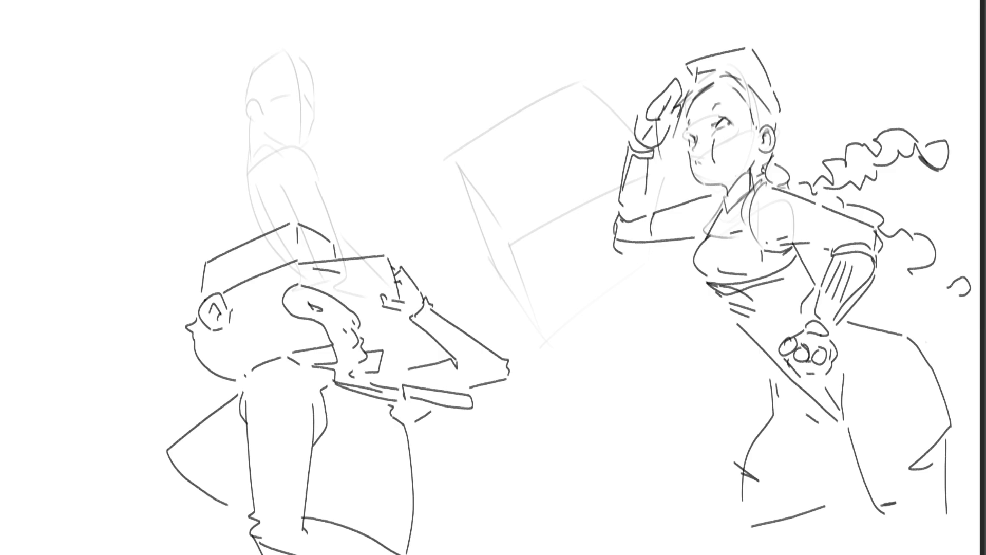
mouse_move(360, 522)
left_mouse_down()
mouse_move(412, 527)
mouse_move(441, 554)
left_mouse_up()
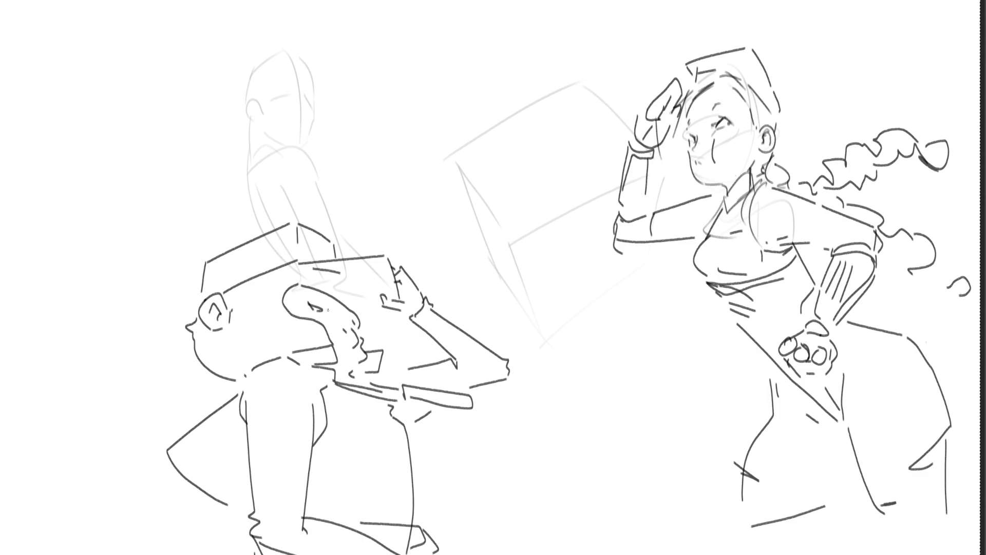
left_click_drag(317, 305, 355, 324)
left_click_drag(339, 289, 375, 301)
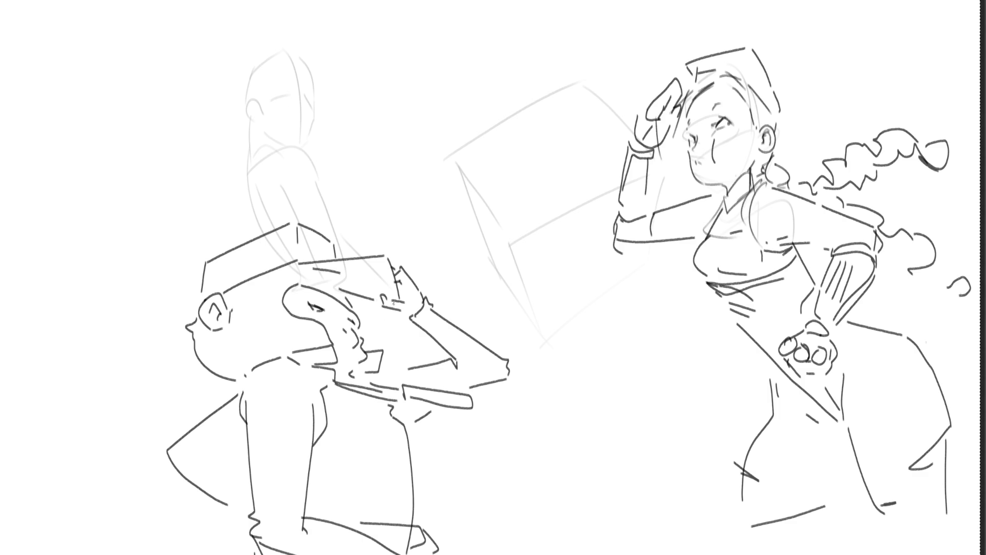
key("ctrl+z")
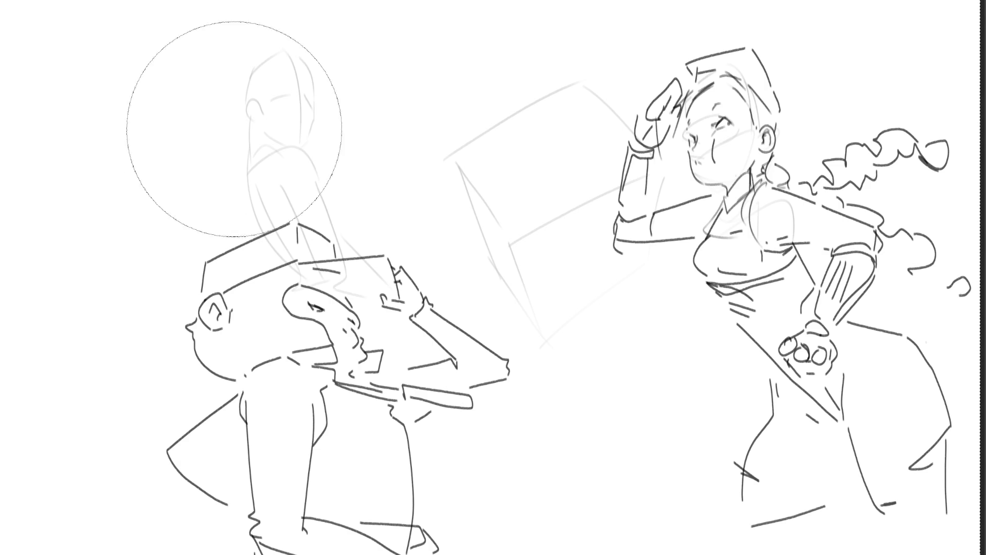
Lighten both figures' arm and chest lines, then start fine collar lines at the right figure's neck.
mouse_move(317, 69)
left_mouse_down()
mouse_move(528, 297)
mouse_move(506, 176)
mouse_move(528, 66)
mouse_move(657, 297)
mouse_move(683, 429)
mouse_move(579, 548)
left_mouse_up()
key("b")
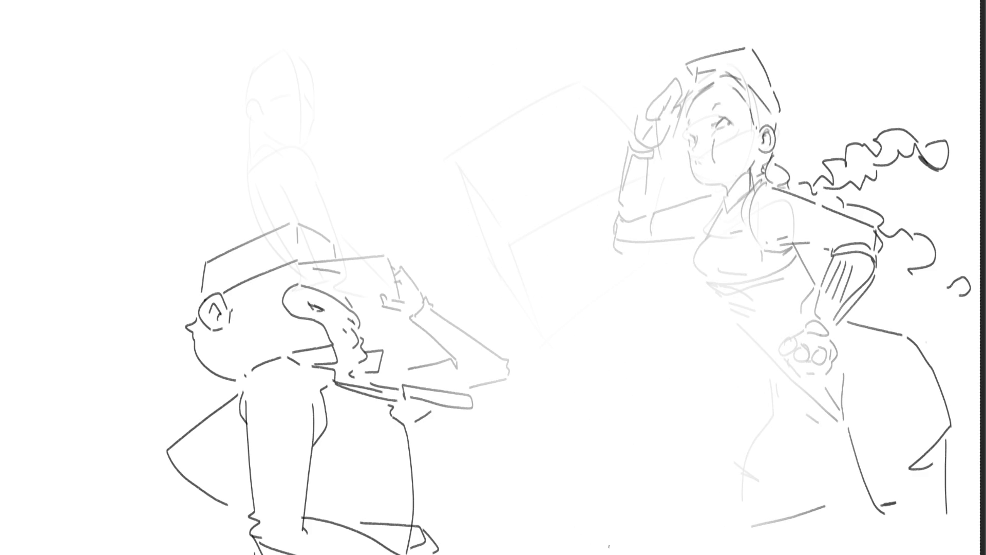
mouse_move(760, 179)
left_mouse_down()
mouse_move(770, 174)
mouse_move(748, 189)
mouse_move(741, 228)
mouse_move(762, 247)
mouse_move(798, 252)
left_mouse_up()
Finish the collar strokes and darken the right figure's nose-to-chin profile, nose bridge and eyelid.
left_click_drag(714, 194, 696, 241)
mouse_move(721, 191)
left_mouse_down()
mouse_move(745, 170)
mouse_move(750, 181)
left_mouse_up()
mouse_move(726, 191)
left_mouse_down()
mouse_move(742, 196)
mouse_move(723, 180)
left_mouse_up()
left_click_drag(687, 151, 693, 182)
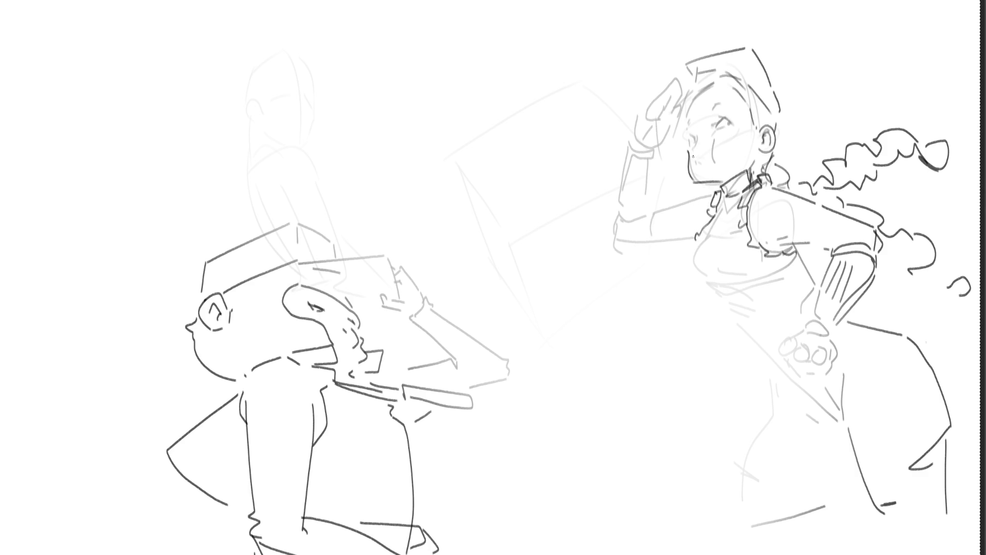
mouse_move(694, 132)
left_mouse_down()
mouse_move(692, 143)
mouse_move(723, 116)
left_mouse_up()
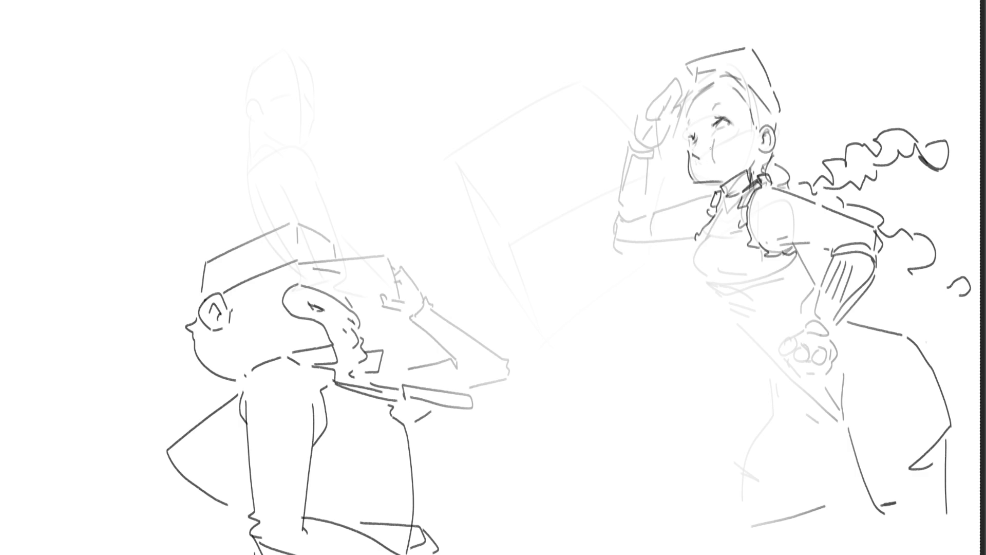
Add a cheek line below the eye, a forehead bang stroke and a line above the hand.
left_click_drag(721, 136, 725, 161)
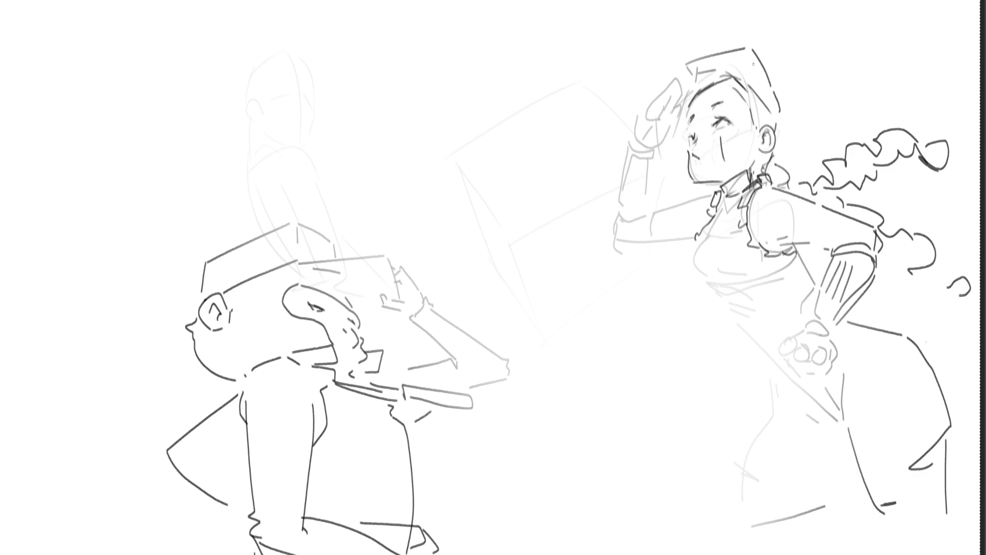
mouse_move(687, 103)
left_mouse_down()
mouse_move(672, 111)
mouse_move(678, 133)
mouse_move(663, 142)
mouse_move(667, 130)
left_mouse_up()
left_click_drag(685, 69, 636, 129)
Ink the saluting hand's fingers, bottom edge, glove below it and a curved line along it.
mouse_move(640, 113)
left_mouse_down()
mouse_move(632, 140)
mouse_move(623, 132)
mouse_move(633, 124)
left_mouse_up()
left_click_drag(634, 119, 628, 132)
left_click_drag(644, 98, 638, 107)
mouse_move(652, 91)
left_mouse_down()
mouse_move(635, 141)
mouse_move(663, 123)
mouse_move(642, 146)
mouse_move(657, 154)
left_mouse_up()
left_click_drag(664, 134, 630, 170)
mouse_move(629, 153)
left_mouse_down()
mouse_move(607, 219)
mouse_move(642, 211)
left_mouse_up()
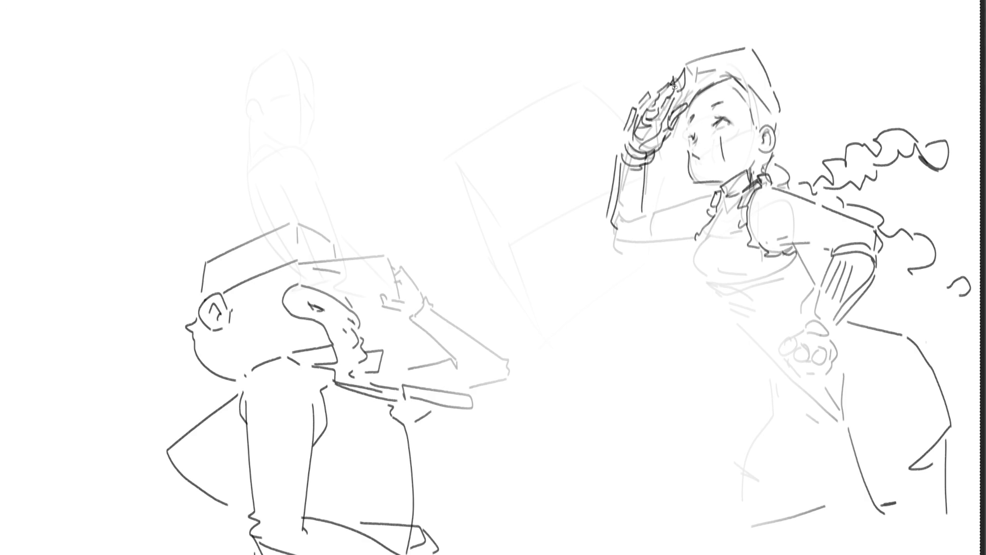
mouse_move(667, 161)
left_mouse_down()
mouse_move(691, 112)
mouse_move(684, 60)
mouse_move(622, 138)
mouse_move(678, 152)
mouse_move(668, 160)
left_mouse_up()
Scale the lasso-selected saluting hand down, commit the new size and deselect.
key("ctrl+t")
left_click_drag(692, 62, 681, 92)
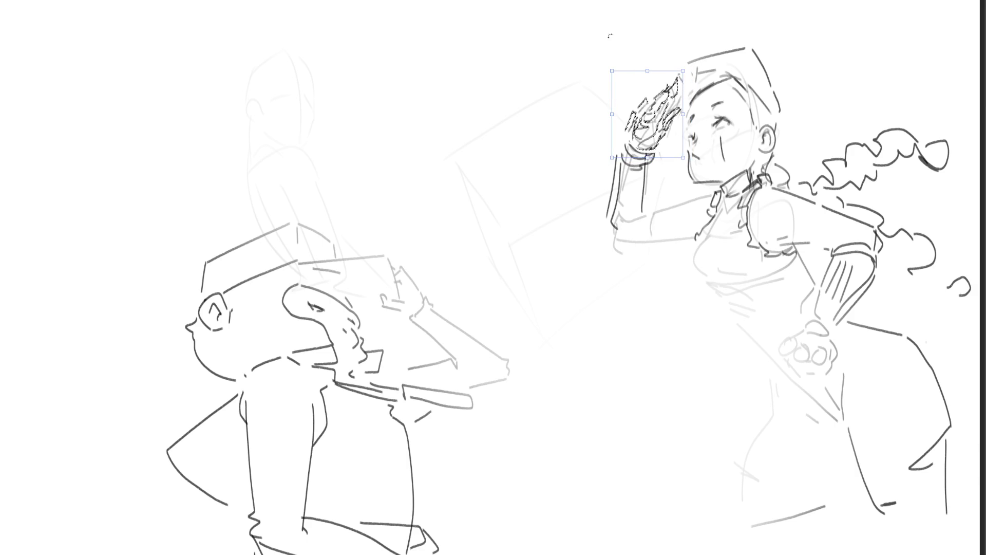
key("Return")
key("ctrl+d")
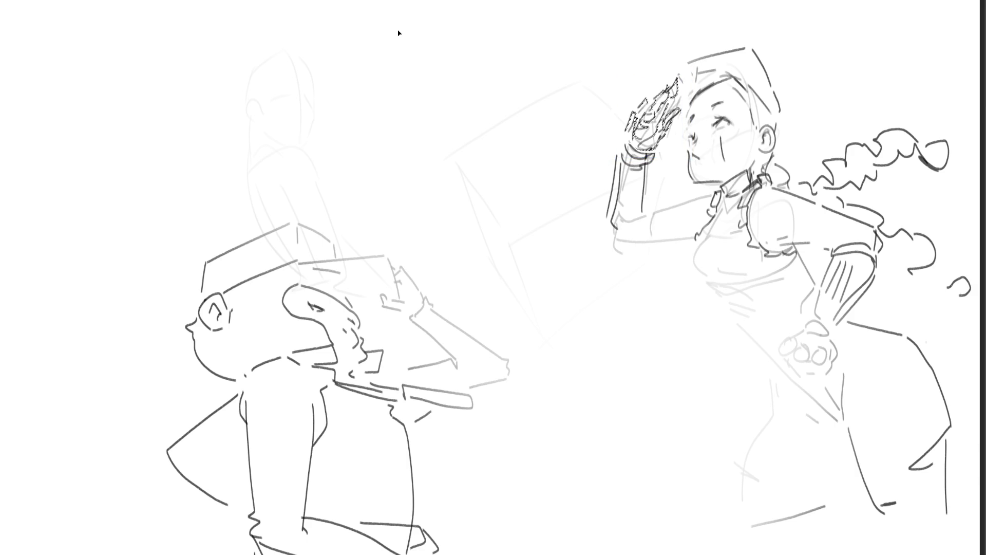
Ink the right figure's hat outline, braid twists, shoulder, and lines below the ear and along the hair.
left_click_drag(679, 103, 701, 86)
mouse_move(701, 87)
left_mouse_down()
mouse_move(704, 50)
mouse_move(754, 42)
mouse_move(781, 95)
left_mouse_up()
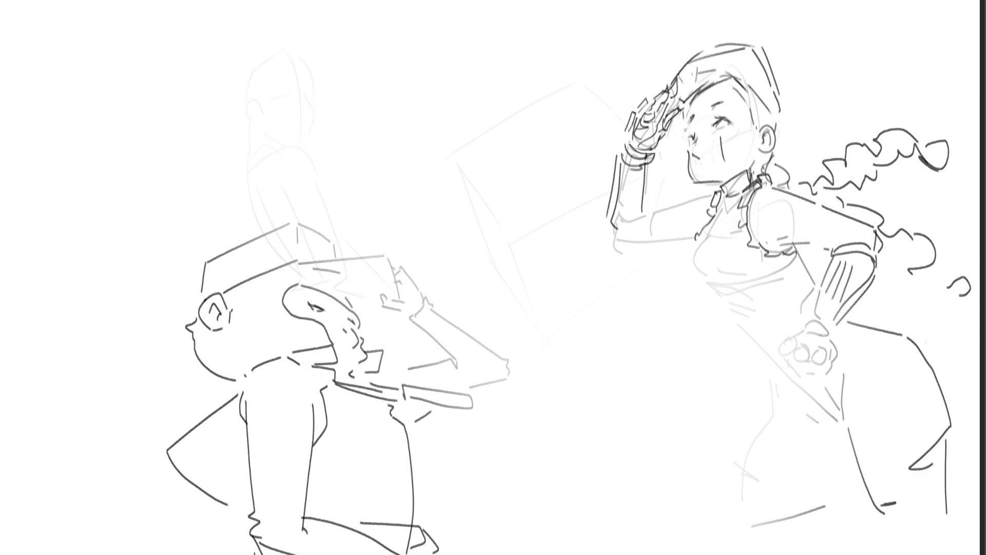
mouse_move(777, 152)
left_mouse_down()
mouse_move(803, 185)
mouse_move(814, 170)
mouse_move(819, 181)
mouse_move(867, 157)
mouse_move(867, 140)
left_mouse_up()
mouse_move(884, 162)
left_mouse_down()
mouse_move(893, 132)
mouse_move(906, 150)
left_mouse_up()
left_click_drag(912, 161, 915, 137)
left_click_drag(837, 192, 841, 210)
left_click_drag(874, 210, 881, 226)
left_click_drag(760, 149, 756, 158)
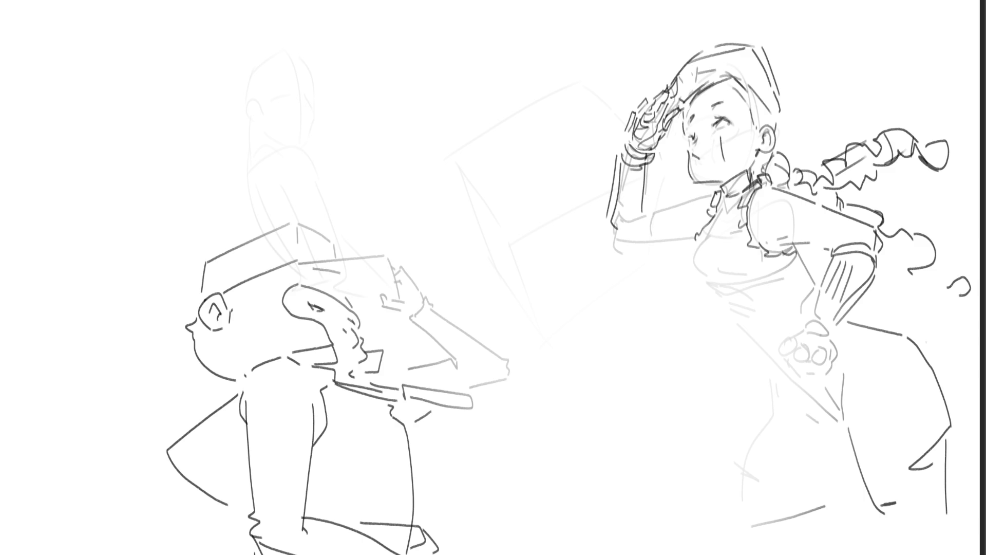
left_click_drag(750, 100, 753, 118)
Try darker lips (undone), then ink the glove cuff, redraw the forearm and darken the breast outline.
mouse_move(691, 147)
left_mouse_down()
mouse_move(691, 157)
mouse_move(687, 148)
left_mouse_up()
key("ctrl+z")
mouse_move(617, 233)
left_mouse_down()
mouse_move(610, 257)
mouse_move(635, 260)
mouse_move(598, 254)
mouse_move(698, 238)
left_mouse_up()
key("ctrl+z")
mouse_move(647, 219)
left_mouse_down()
mouse_move(698, 200)
mouse_move(697, 243)
left_mouse_up()
mouse_move(707, 248)
left_mouse_down()
mouse_move(699, 256)
mouse_move(719, 282)
mouse_move(778, 256)
left_mouse_up()
Draw the shirt-front lines, inner chest curves, a band under the chest and a buckled strap.
key("ctrl+z")
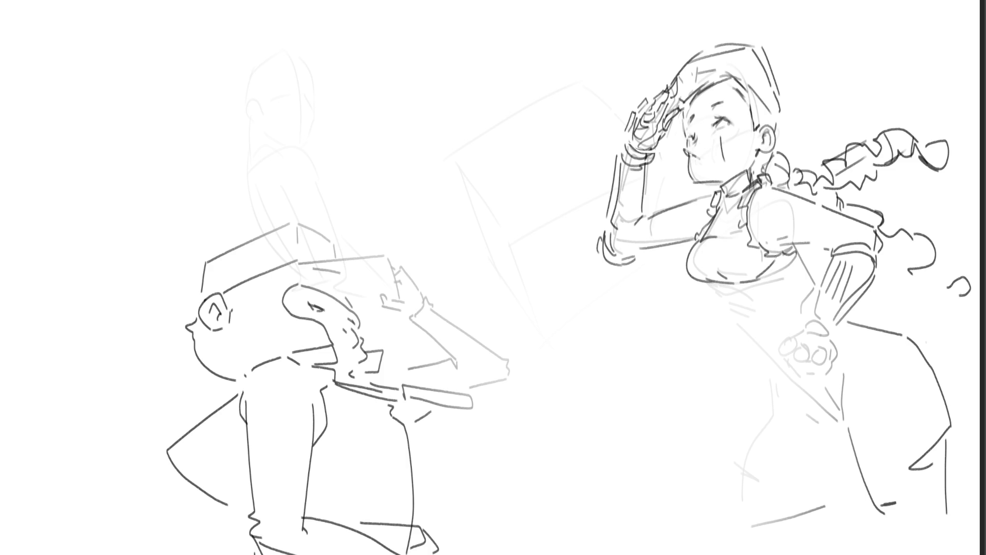
left_click_drag(722, 195, 714, 229)
mouse_move(731, 197)
left_mouse_down()
mouse_move(724, 229)
mouse_move(732, 220)
mouse_move(699, 272)
left_mouse_up()
mouse_move(722, 238)
left_mouse_down()
mouse_move(711, 277)
mouse_move(769, 268)
left_mouse_up()
mouse_move(714, 285)
left_mouse_down()
mouse_move(728, 294)
mouse_move(760, 280)
left_mouse_up()
mouse_move(730, 294)
left_mouse_down()
mouse_move(760, 287)
mouse_move(728, 301)
mouse_move(755, 300)
mouse_move(802, 251)
left_mouse_up()
left_click_drag(760, 293, 791, 263)
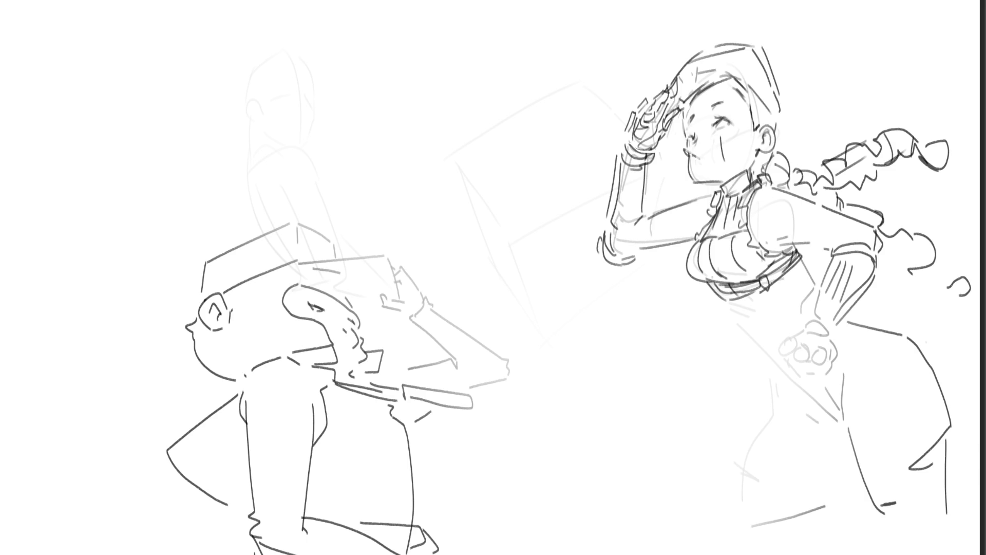
Add torso lines, the figure's right-side line, long diagonal body lines and the waist-hip line.
left_click_drag(726, 303, 747, 319)
left_click_drag(748, 328, 763, 332)
mouse_move(800, 257)
left_mouse_down()
mouse_move(814, 278)
mouse_move(808, 313)
left_mouse_up()
left_click_drag(820, 298, 816, 309)
mouse_move(750, 329)
left_mouse_down()
mouse_move(805, 388)
mouse_move(845, 412)
left_mouse_up()
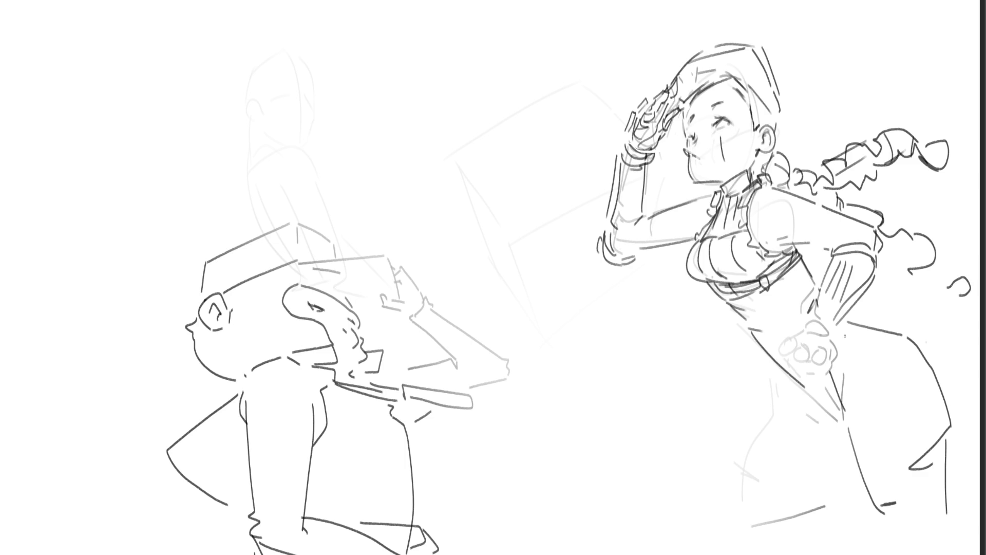
left_click_drag(816, 285, 808, 312)
Erase with a larger eraser to fade the old fist sketch and upper hip contour.
mouse_move(850, 322)
left_mouse_down()
mouse_move(877, 329)
mouse_move(862, 325)
mouse_move(942, 382)
left_mouse_up()
key("e")
mouse_move(835, 341)
left_mouse_down()
mouse_move(814, 345)
mouse_move(807, 329)
mouse_move(838, 437)
mouse_move(808, 501)
left_mouse_up()
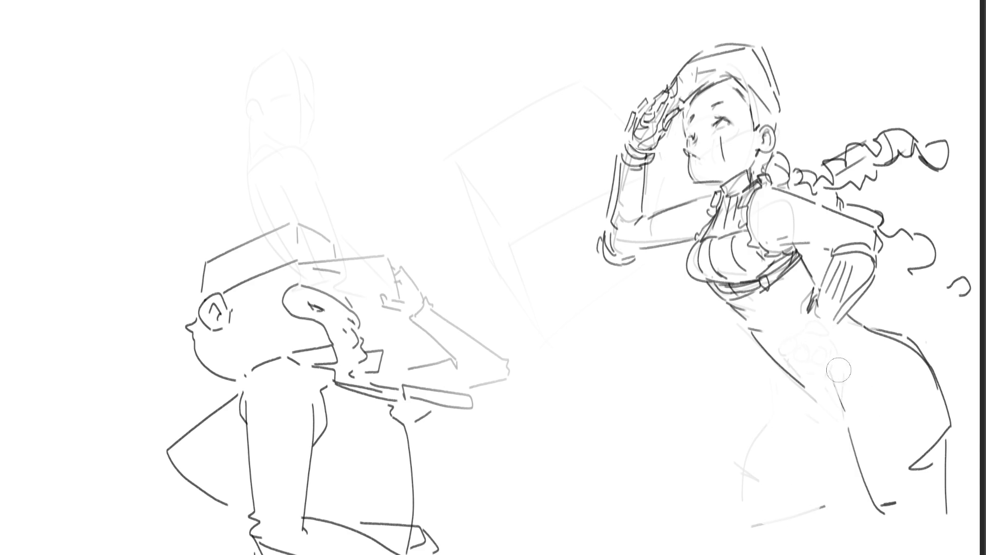
mouse_move(874, 347)
left_mouse_down()
mouse_move(905, 345)
mouse_move(933, 427)
left_mouse_up()
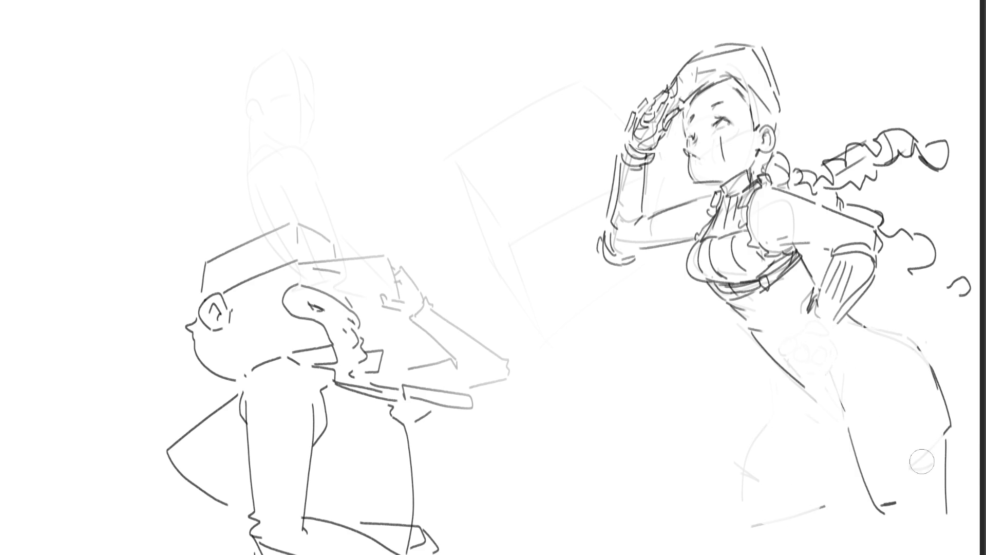
Paint a thick dark arc over the hip and clean up its grey halo.
mouse_move(865, 333)
left_mouse_down()
mouse_move(836, 397)
mouse_move(855, 361)
left_mouse_up()
mouse_move(858, 321)
left_mouse_down()
mouse_move(915, 407)
mouse_move(895, 321)
mouse_move(890, 353)
mouse_move(949, 467)
mouse_move(942, 380)
left_mouse_up()
mouse_move(911, 446)
left_mouse_down()
mouse_move(928, 403)
mouse_move(920, 329)
mouse_move(955, 407)
left_mouse_up()
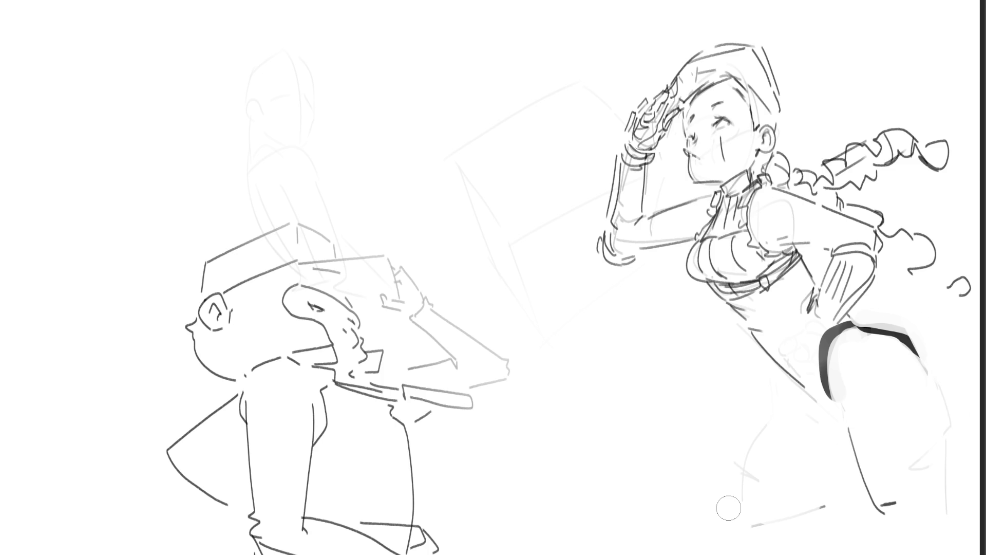
Paint and soften the thigh outline, then erase the dark hip stroke down to a thin edge.
left_click_drag(845, 386, 848, 499)
mouse_move(845, 388)
left_mouse_down()
mouse_move(834, 475)
mouse_move(848, 501)
left_mouse_up()
left_click_drag(919, 382, 868, 501)
left_click_drag(855, 436, 835, 480)
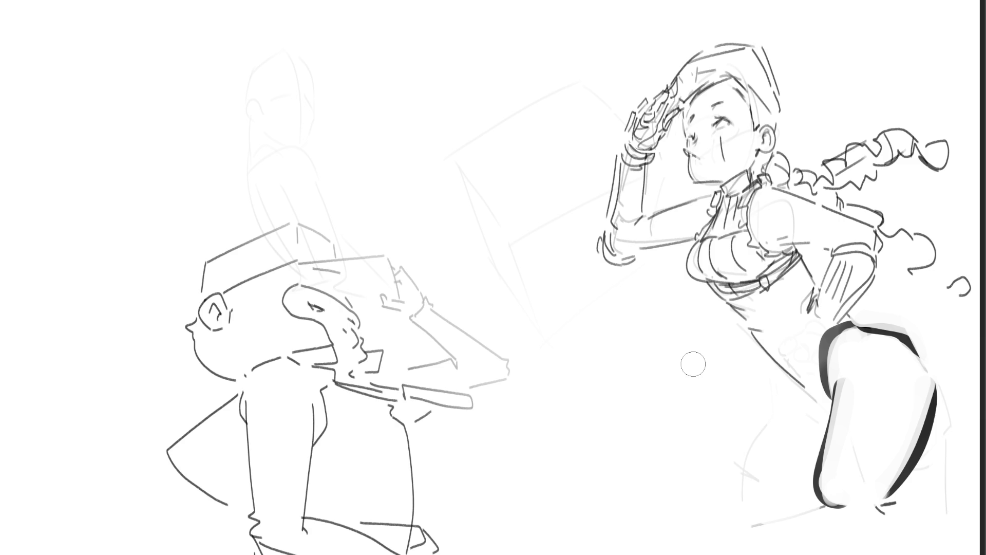
mouse_move(864, 329)
left_mouse_down()
mouse_move(813, 394)
mouse_move(919, 463)
mouse_move(853, 339)
mouse_move(810, 498)
mouse_move(865, 517)
left_mouse_up()
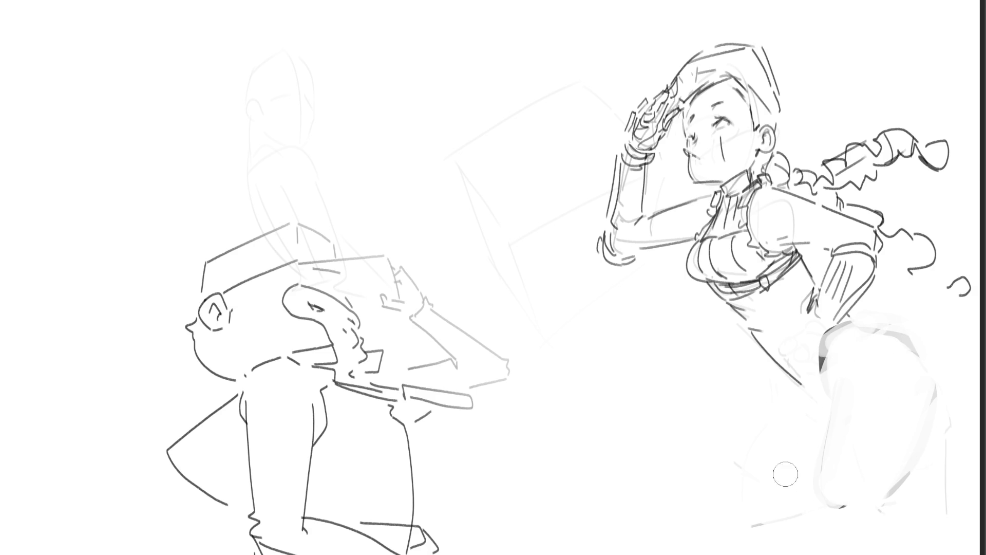
left_click_drag(765, 352, 822, 416)
left_click_drag(729, 329, 817, 400)
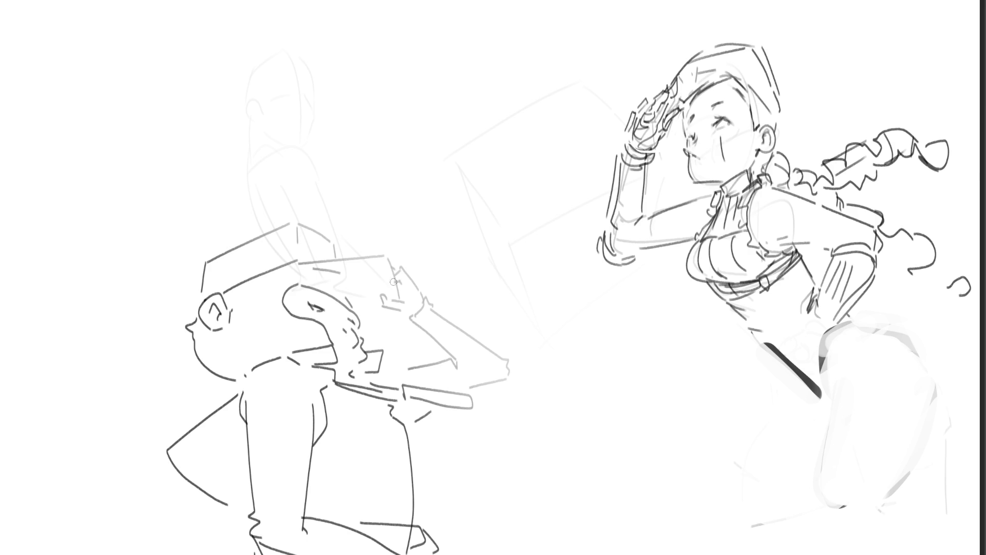
Ink the back figure's forearm, elbow creases and fingertip line; erase the right figure's mouth lines.
mouse_move(378, 293)
left_mouse_down()
mouse_move(404, 300)
mouse_move(408, 272)
mouse_move(410, 303)
mouse_move(419, 297)
mouse_move(406, 311)
mouse_move(439, 302)
mouse_move(418, 320)
mouse_move(440, 314)
mouse_move(417, 324)
mouse_move(441, 312)
mouse_move(456, 356)
left_mouse_up()
mouse_move(443, 309)
left_mouse_down()
mouse_move(512, 363)
mouse_move(499, 380)
left_mouse_up()
mouse_move(453, 357)
left_mouse_down()
mouse_move(473, 370)
mouse_move(453, 356)
left_mouse_up()
left_click_drag(501, 380, 460, 383)
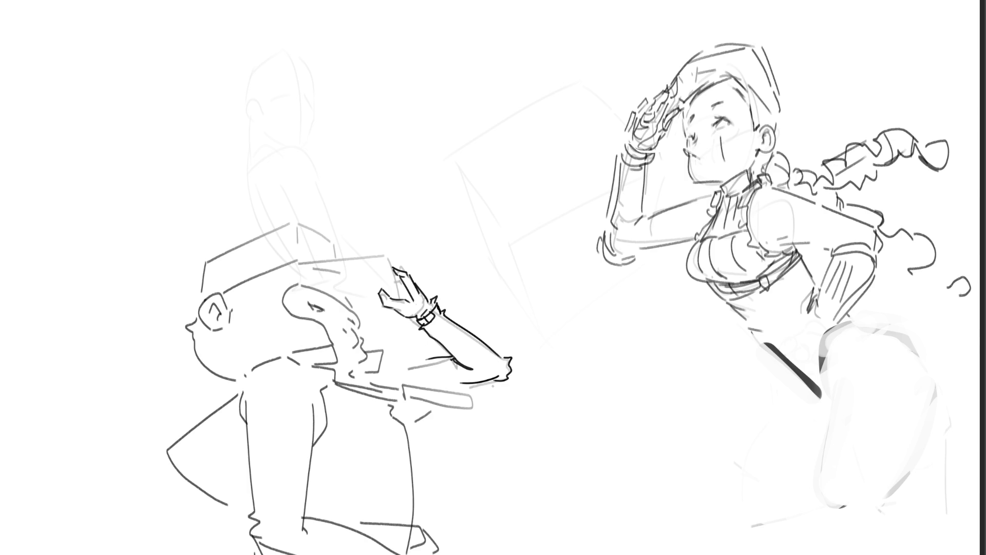
mouse_move(396, 264)
left_mouse_down()
mouse_move(374, 253)
mouse_move(412, 303)
mouse_move(388, 302)
mouse_move(394, 309)
mouse_move(391, 297)
left_mouse_up()
mouse_move(685, 147)
left_mouse_down()
mouse_move(700, 157)
mouse_move(692, 173)
mouse_move(697, 154)
left_mouse_up()
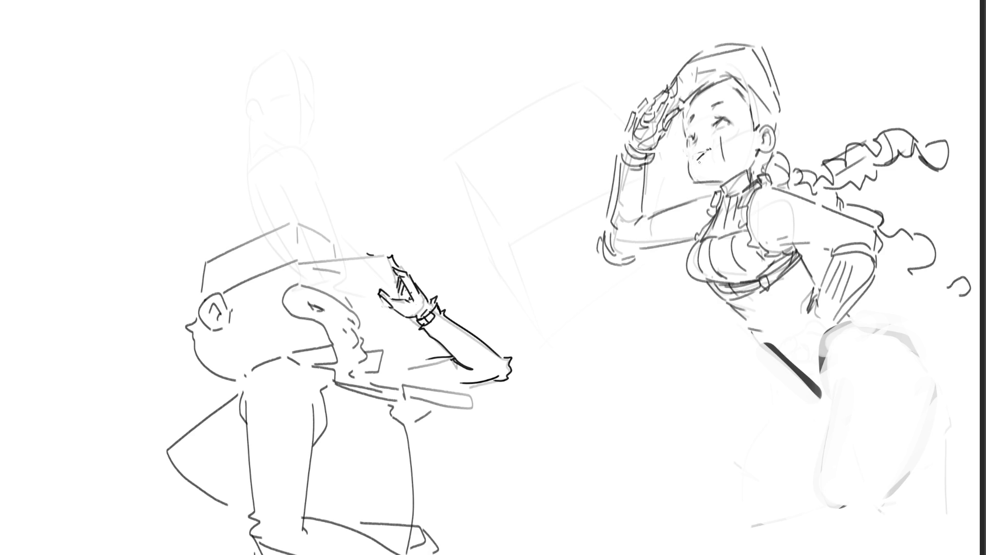
Erase the old nose stroke and redraw a short nose line with nostril marks.
mouse_move(687, 130)
left_mouse_down()
mouse_move(687, 147)
mouse_move(691, 122)
left_mouse_up()
left_click_drag(688, 131, 686, 144)
mouse_move(686, 109)
left_mouse_down()
mouse_move(692, 183)
mouse_move(701, 153)
left_mouse_up()
key("ctrl+z")
left_click_drag(699, 146, 701, 149)
key("ctrl+z")
Try jaw and chin contours, draw the mouth below the nose and redraw the right figure's eye.
left_click_drag(685, 143, 691, 176)
left_click_drag(696, 182, 706, 191)
key("ctrl+z")
key("ctrl+z")
key("ctrl+z")
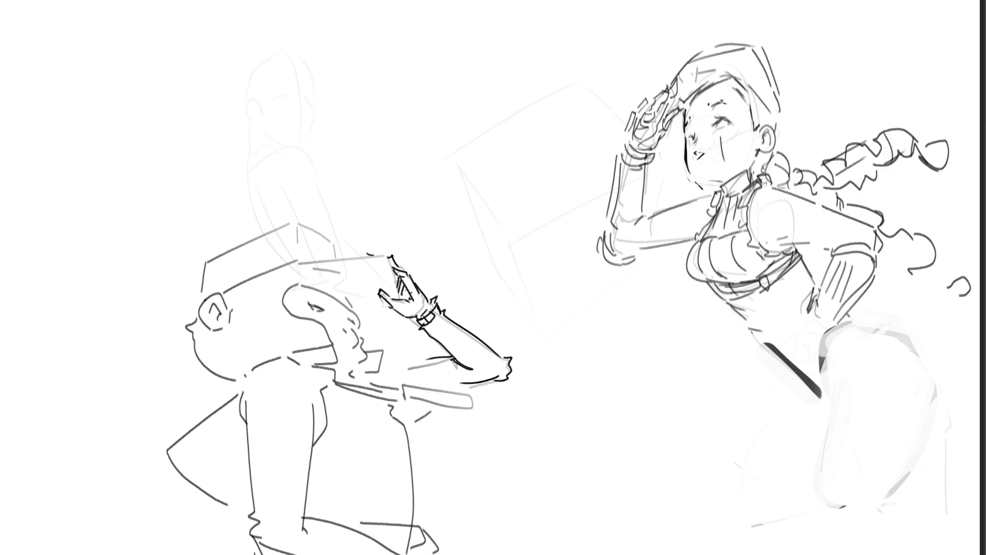
mouse_move(689, 170)
left_mouse_down()
mouse_move(709, 186)
mouse_move(700, 173)
mouse_move(727, 177)
left_mouse_up()
key("ctrl+z")
key("ctrl+z")
left_click_drag(699, 156, 712, 161)
key("ctrl+z")
left_click_drag(695, 130, 696, 141)
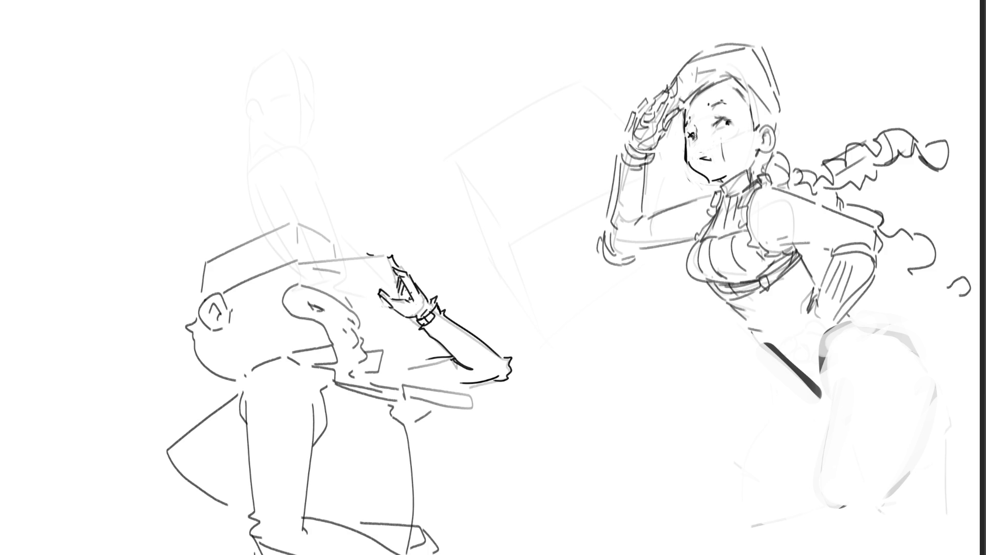
Erase the dark eye marks, retry the cheek line, and ink the jaw-neck mark and ear edge.
left_click_drag(692, 137, 696, 142)
left_click_drag(687, 141, 702, 172)
key("ctrl+z")
key("ctrl+z")
key("ctrl+z")
key("ctrl+z")
key("ctrl+z")
key("ctrl+z")
left_click_drag(722, 184, 762, 143)
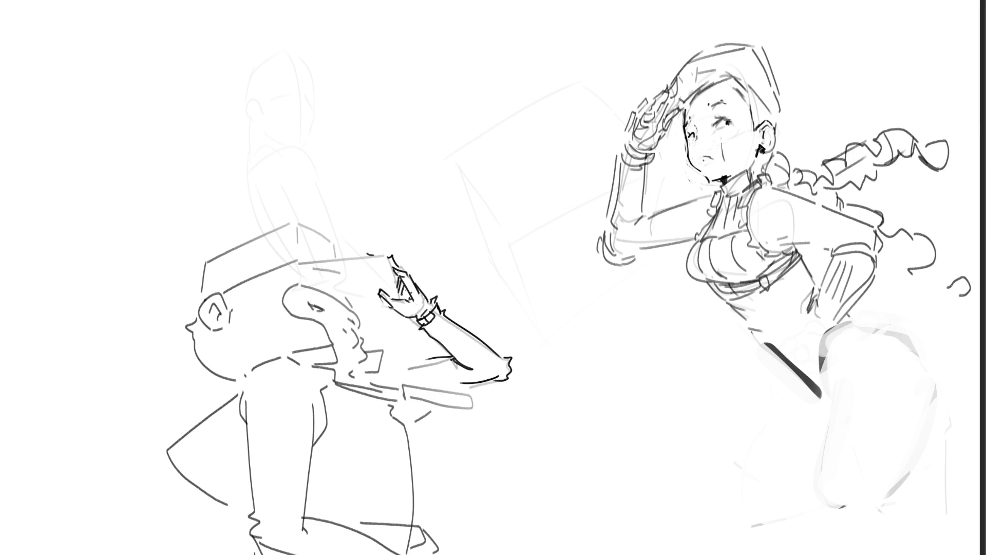
left_click_drag(774, 126, 769, 149)
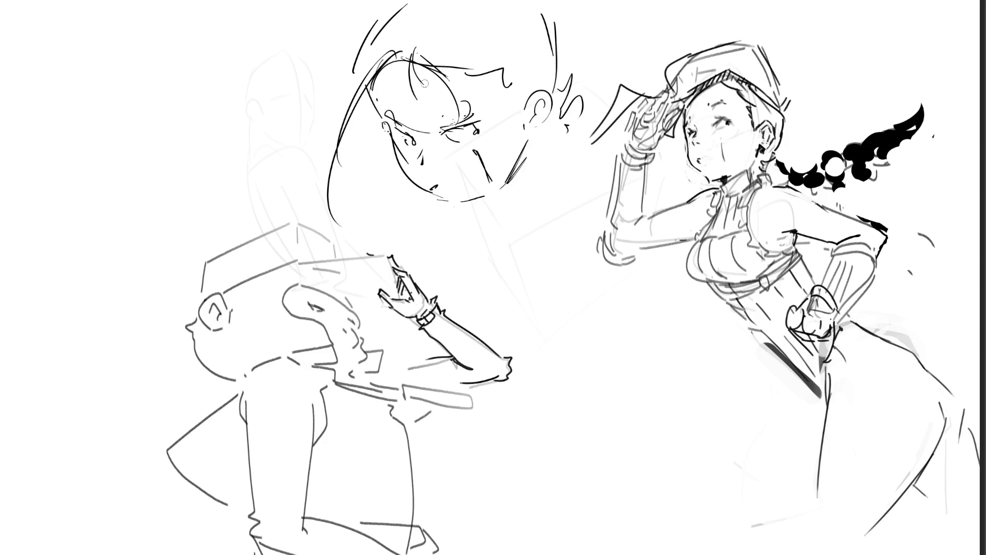
Dot in both pupils of the central head and softly shade under the left eye and chin.
left_click(414, 142)
left_click(474, 131)
mouse_move(407, 128)
left_mouse_down()
mouse_move(418, 136)
mouse_move(475, 126)
left_mouse_up()
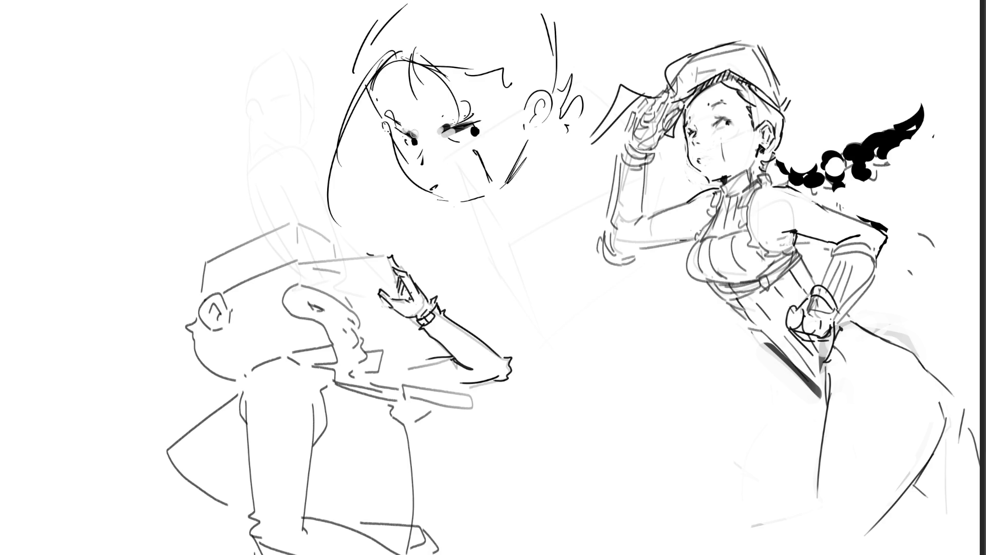
left_click_drag(417, 168, 427, 172)
left_click_drag(433, 180, 424, 184)
mouse_move(424, 175)
left_mouse_down()
mouse_move(434, 171)
mouse_move(426, 146)
left_mouse_up()
key("ctrl+z")
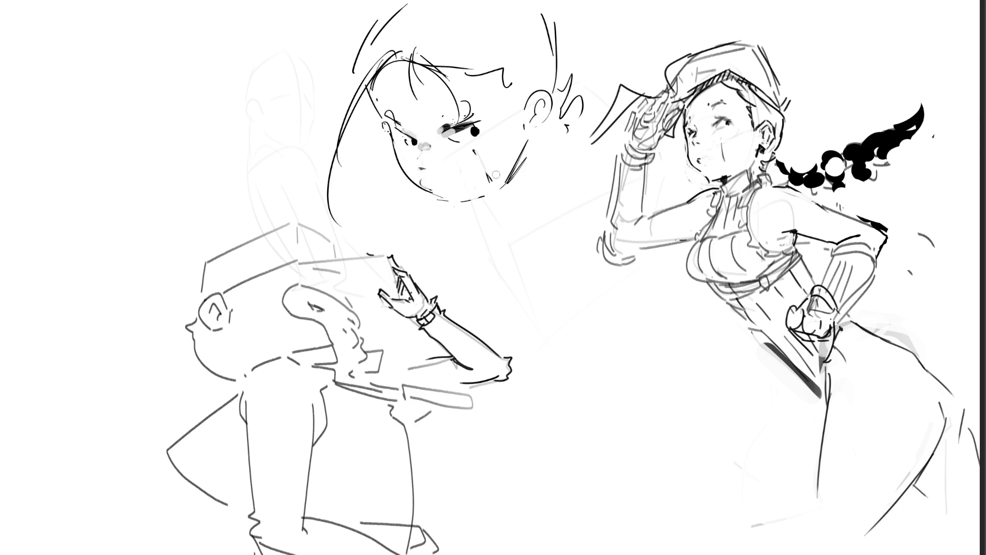
Draw a bold curved cheek line, enlarge the right pupil and erase the stray marks beside it.
mouse_move(471, 154)
left_mouse_down()
mouse_move(483, 193)
mouse_move(495, 194)
mouse_move(486, 188)
left_mouse_up()
left_click(484, 133)
left_click(484, 126)
left_click_drag(488, 132, 483, 127)
Mirror the canvas, refine the saluting girl's cheek and neck lines, and draw a bold jaw line.
key("m")
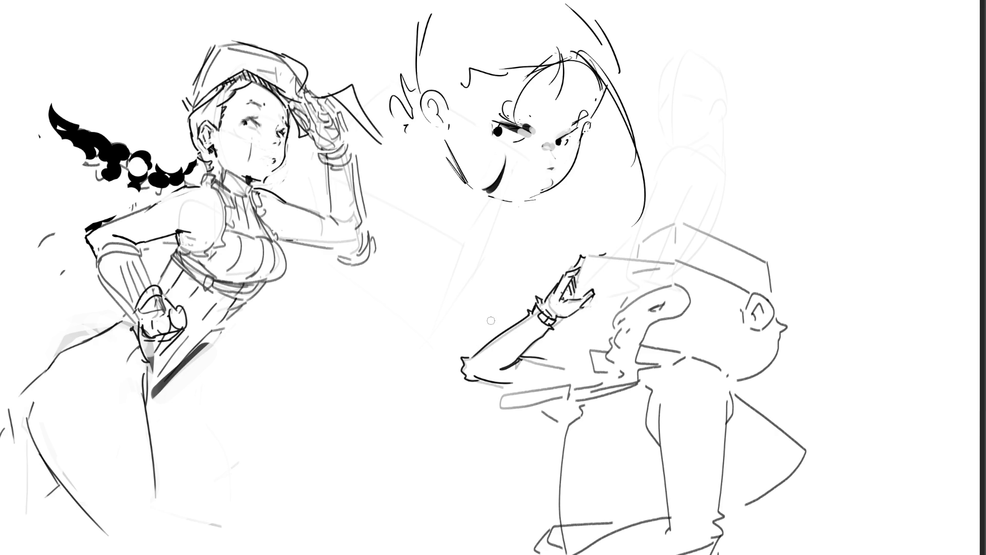
mouse_move(272, 159)
left_mouse_down()
mouse_move(275, 167)
mouse_move(287, 153)
mouse_move(279, 177)
mouse_move(251, 183)
mouse_move(275, 175)
left_mouse_up()
mouse_move(287, 145)
left_mouse_down()
mouse_move(288, 156)
mouse_move(285, 146)
left_mouse_up()
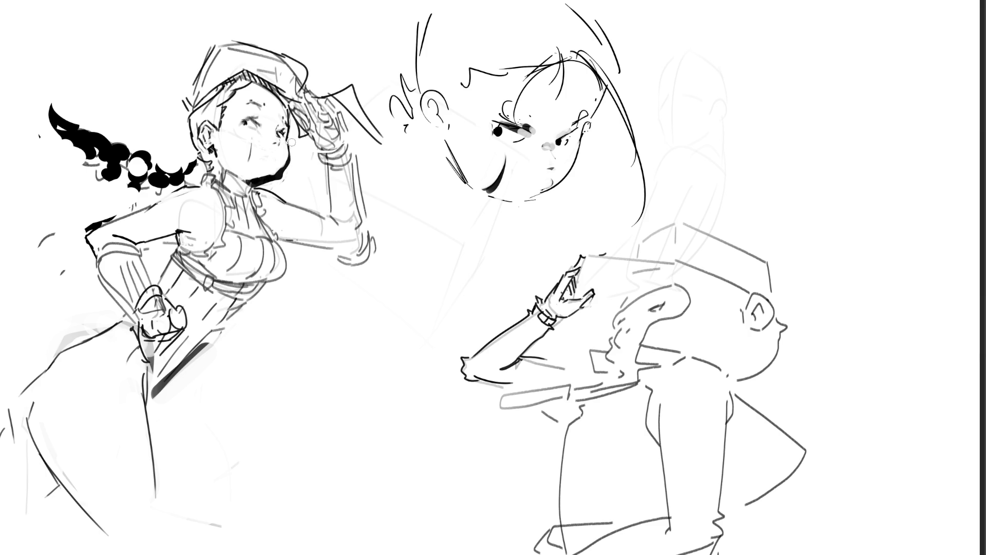
mouse_move(239, 172)
left_mouse_down()
mouse_move(280, 177)
mouse_move(263, 183)
mouse_move(275, 179)
mouse_move(281, 152)
left_mouse_up()
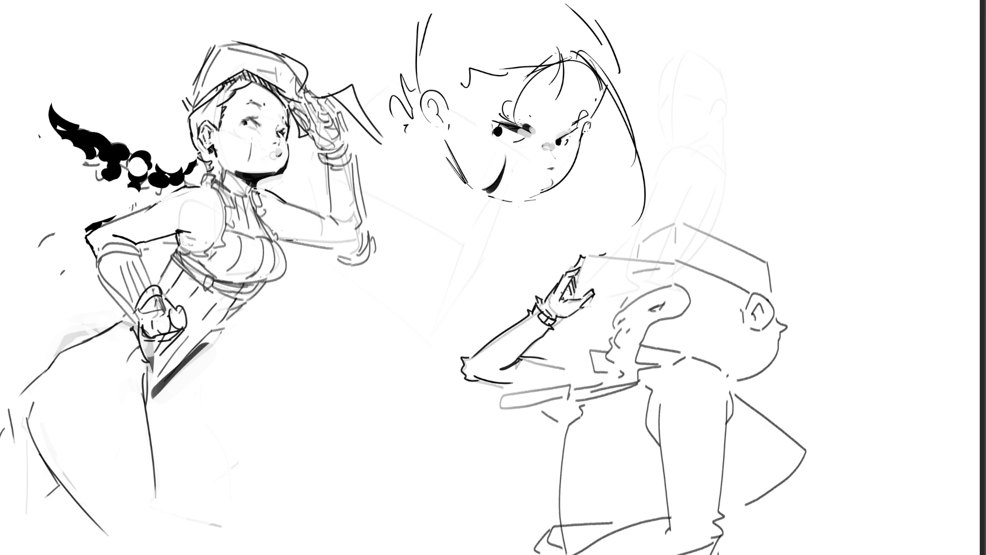
left_click_drag(255, 139, 257, 159)
key("ctrl+z")
left_click_drag(251, 136, 261, 158)
key("ctrl+z")
mouse_move(287, 142)
left_mouse_down()
mouse_move(294, 164)
mouse_move(286, 172)
left_mouse_up()
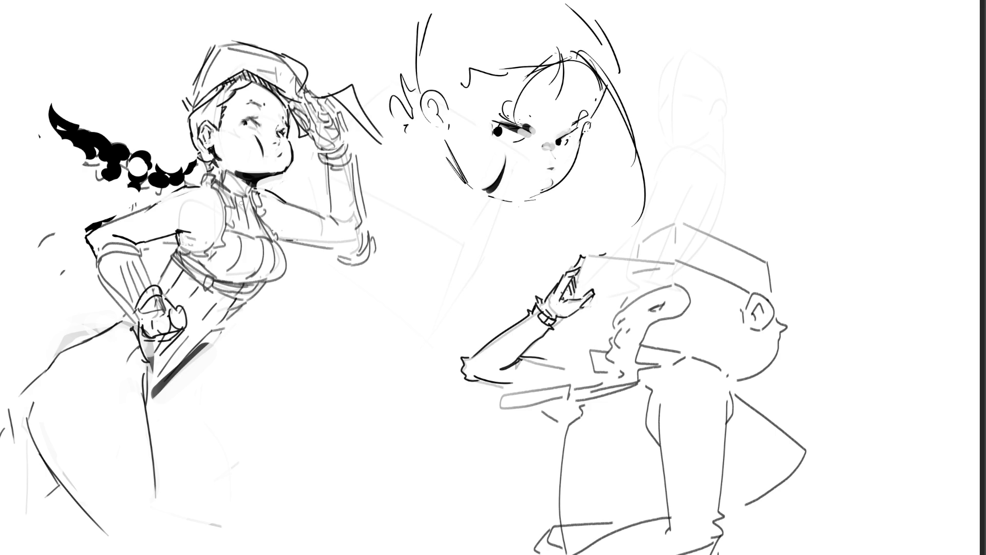
Add a dark chest shadow, fill in the belt and strengthen the hip line.
mouse_move(264, 218)
left_mouse_down()
mouse_move(294, 239)
mouse_move(262, 217)
mouse_move(265, 225)
mouse_move(179, 232)
mouse_move(193, 237)
mouse_move(182, 247)
left_mouse_up()
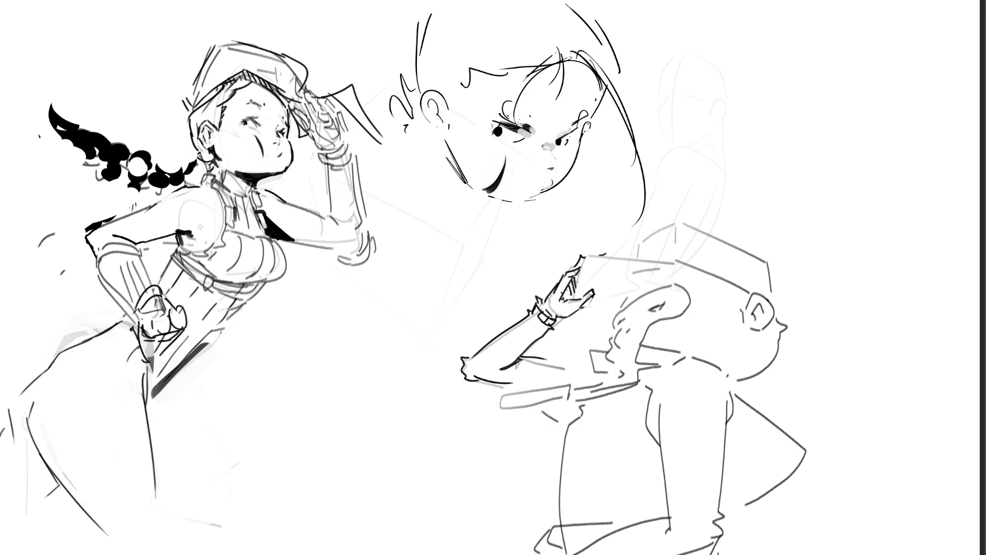
key("ctrl+z")
key("ctrl+z")
key("ctrl+z")
mouse_move(255, 284)
left_mouse_down()
mouse_move(246, 283)
mouse_move(263, 287)
mouse_move(221, 291)
mouse_move(250, 297)
mouse_move(221, 329)
left_mouse_up()
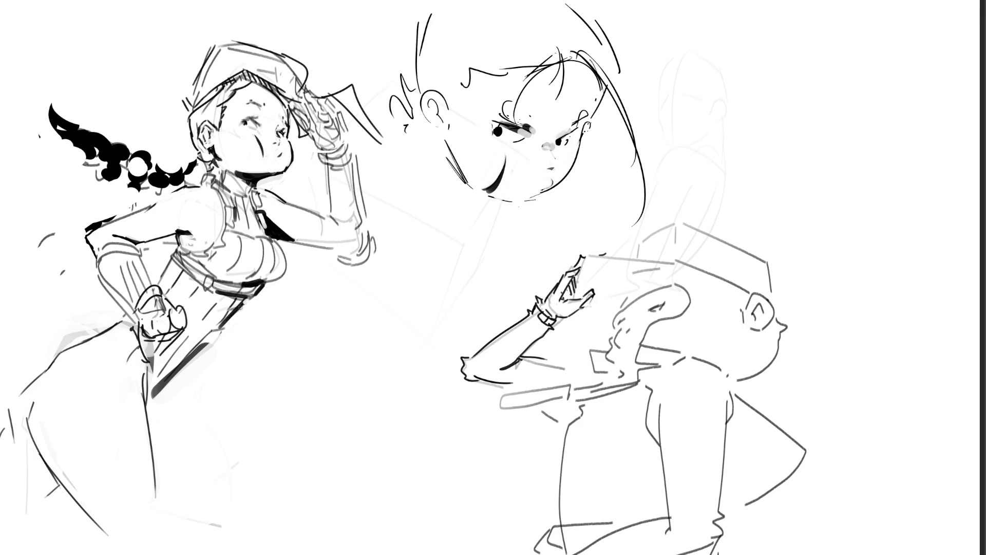
mouse_move(222, 330)
left_mouse_down()
mouse_move(172, 378)
mouse_move(213, 354)
left_mouse_up()
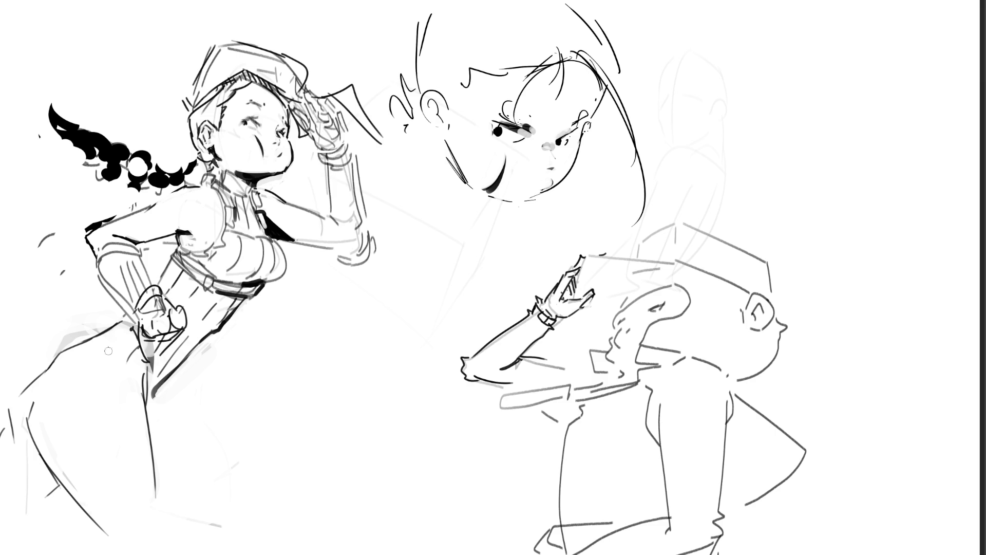
Erase the rough lower-left leg and skirt strokes below the saluting girl's hips.
left_click_drag(72, 334, 20, 396)
mouse_move(8, 428)
left_mouse_down()
mouse_move(44, 471)
mouse_move(100, 334)
left_mouse_up()
mouse_move(55, 455)
left_mouse_down()
mouse_move(62, 496)
mouse_move(127, 377)
mouse_move(134, 417)
mouse_move(132, 409)
left_mouse_up()
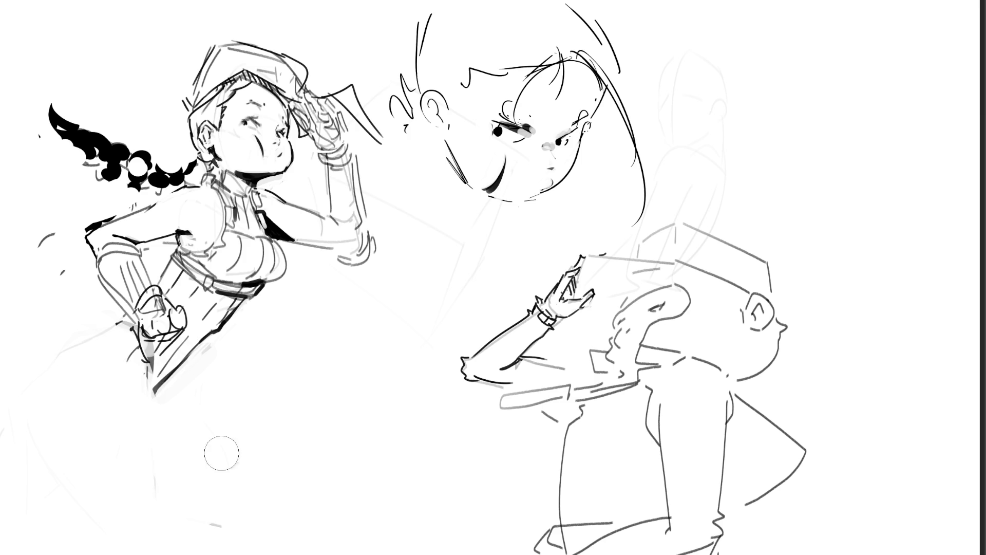
Block in the saluting girl's legs with thick grey and light-tone strokes.
mouse_move(110, 326)
left_mouse_down()
mouse_move(95, 412)
mouse_move(154, 431)
left_mouse_up()
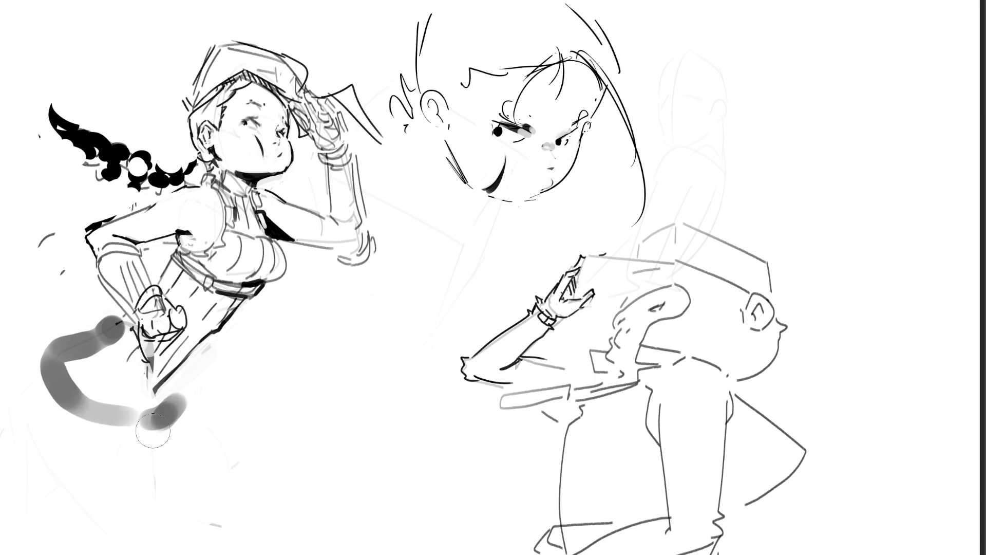
left_click_drag(193, 372, 157, 445)
mouse_move(41, 360)
left_mouse_down()
mouse_move(85, 508)
mouse_move(182, 514)
left_mouse_up()
left_click_drag(196, 432, 206, 515)
mouse_move(111, 323)
left_mouse_down()
mouse_move(88, 514)
mouse_move(198, 380)
mouse_move(141, 426)
mouse_move(212, 367)
left_mouse_up()
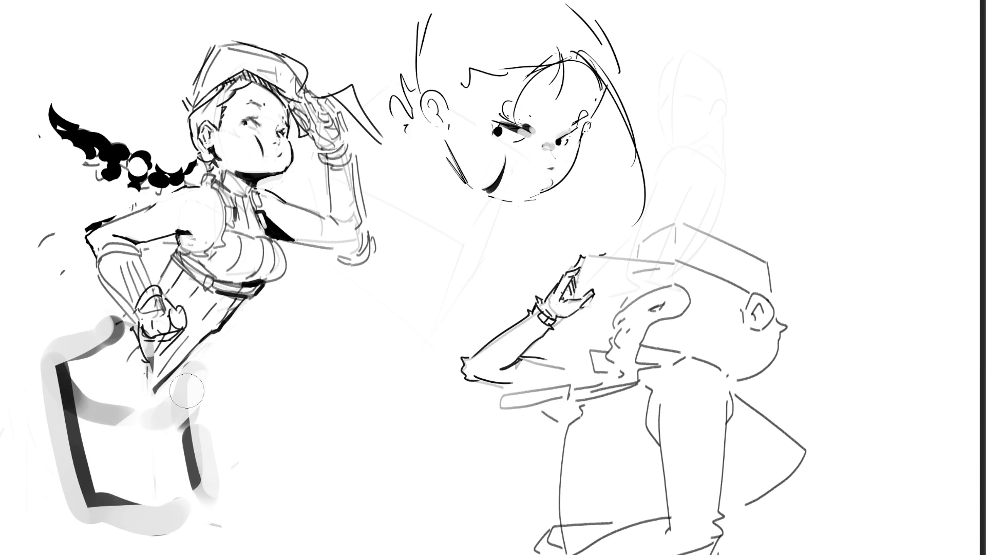
left_click_drag(136, 404, 257, 352)
left_click_drag(216, 381, 177, 480)
left_click_drag(180, 421, 62, 426)
left_click_drag(198, 362, 206, 432)
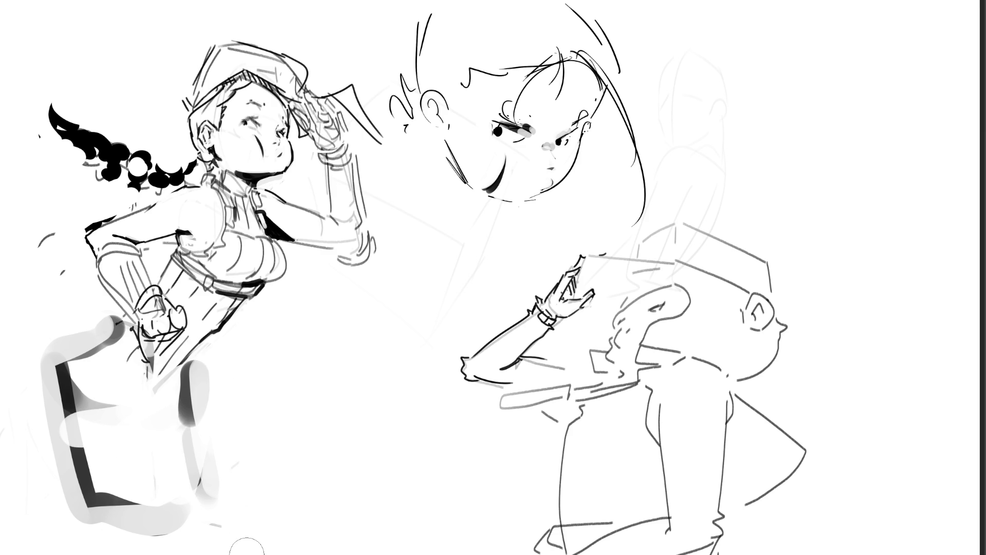
Carve crisp black edges down both legs, softening the inner edges with light tone.
left_click_drag(208, 365, 267, 535)
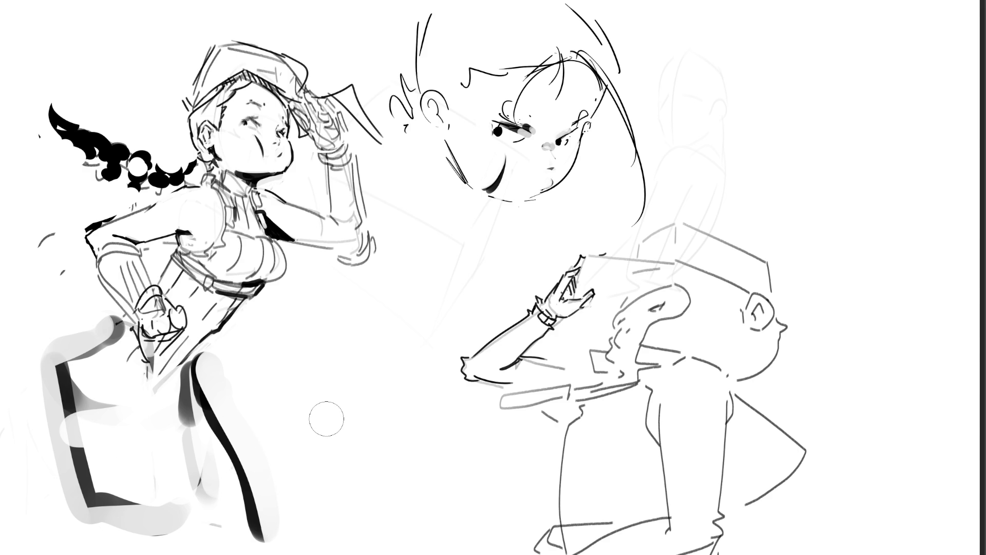
mouse_move(90, 391)
left_mouse_down()
mouse_move(103, 514)
mouse_move(169, 534)
mouse_move(200, 462)
left_mouse_up()
left_click_drag(196, 422, 216, 491)
left_click_drag(242, 470, 280, 519)
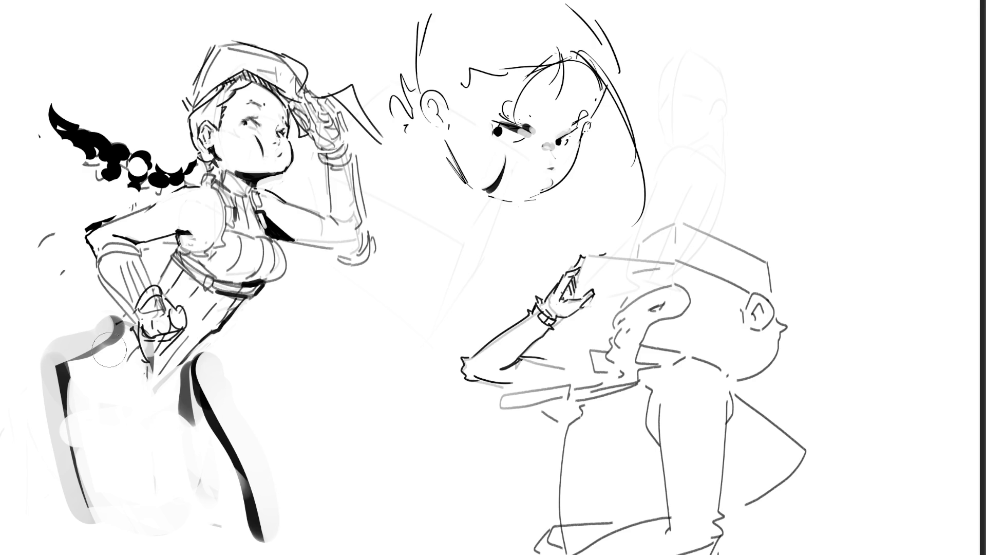
mouse_move(105, 357)
left_mouse_down()
mouse_move(77, 386)
mouse_move(149, 539)
left_mouse_up()
left_click_drag(84, 434, 170, 539)
left_click_drag(169, 434, 229, 551)
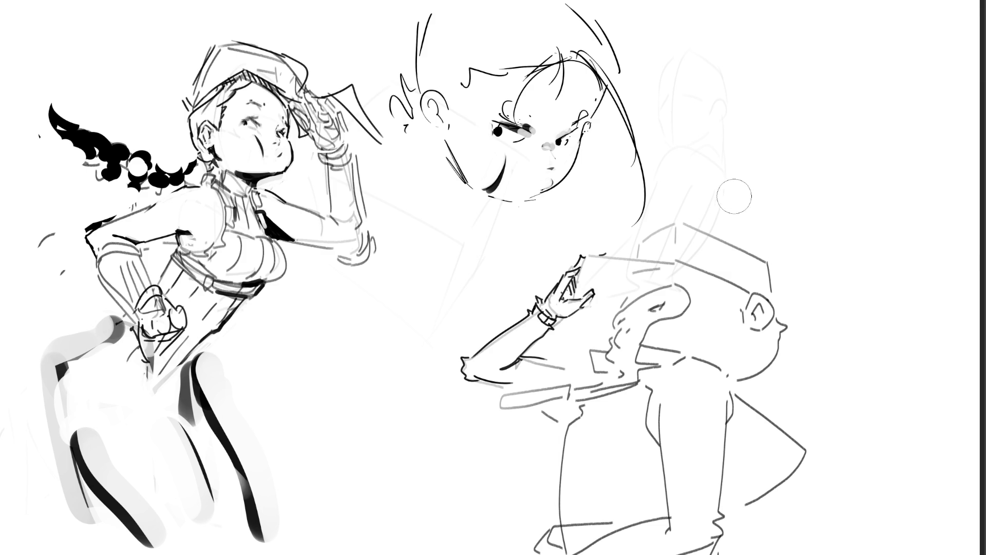
Fade the back-view figure's head, hair and raised-arm sketches to faint grey.
mouse_move(507, 132)
left_mouse_down()
mouse_move(556, 174)
mouse_move(496, 88)
mouse_move(606, 143)
left_mouse_up()
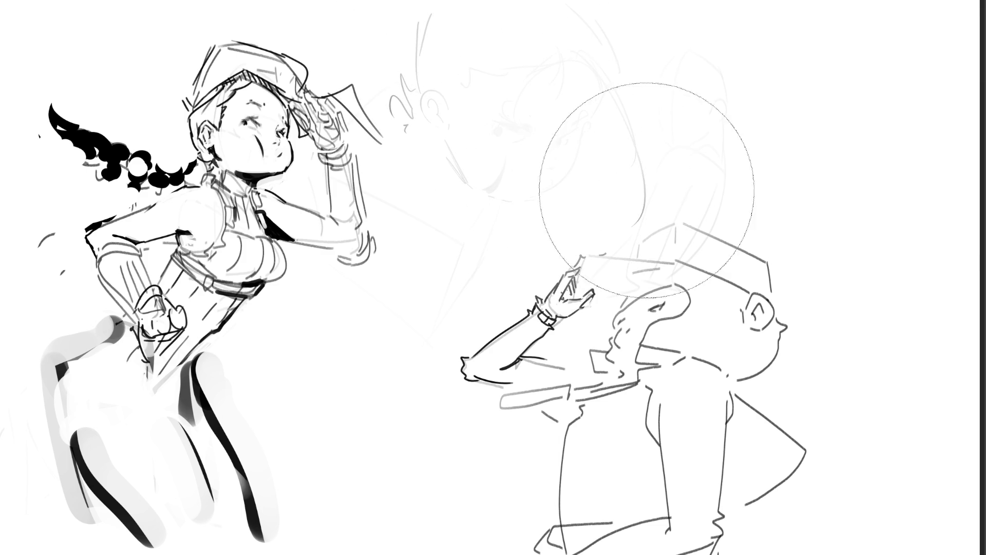
mouse_move(451, 286)
left_mouse_down()
mouse_move(440, 282)
mouse_move(442, 144)
left_mouse_up()
key("bracketleft")
key("bracketleft")
key("bracketleft")
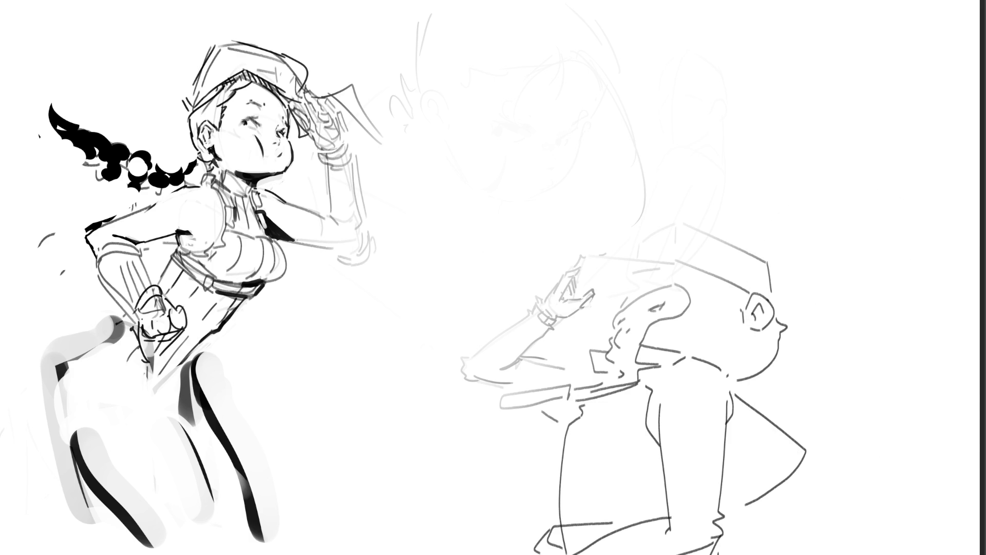
Trace the back-view head's side and top and ink an eye, nose and mouth.
mouse_move(615, 329)
left_mouse_down()
mouse_move(622, 311)
mouse_move(669, 283)
mouse_move(689, 304)
left_mouse_up()
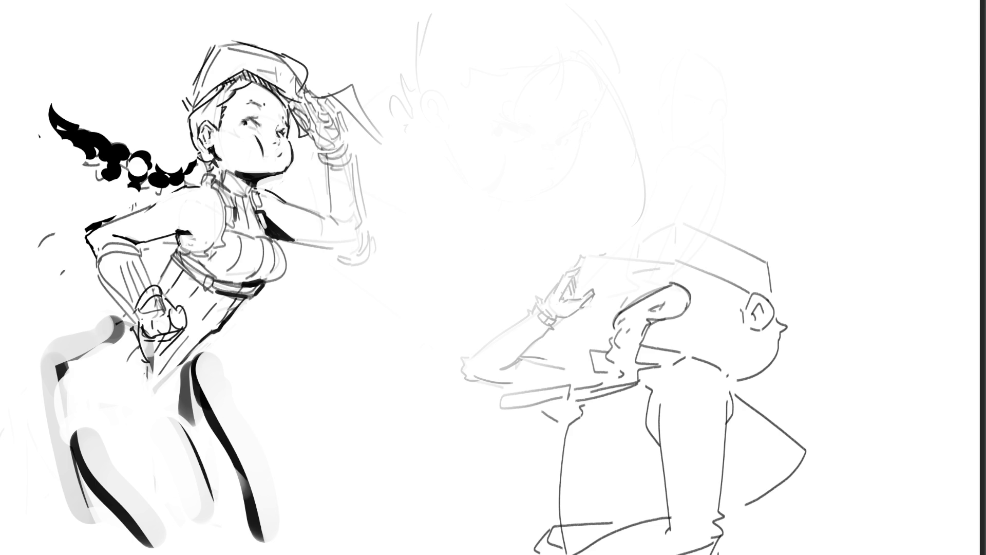
mouse_move(651, 308)
left_mouse_down()
mouse_move(671, 301)
mouse_move(622, 332)
left_mouse_up()
mouse_move(631, 331)
left_mouse_down()
mouse_move(627, 347)
mouse_move(609, 337)
mouse_move(597, 363)
mouse_move(614, 376)
left_mouse_up()
key("ctrl+z")
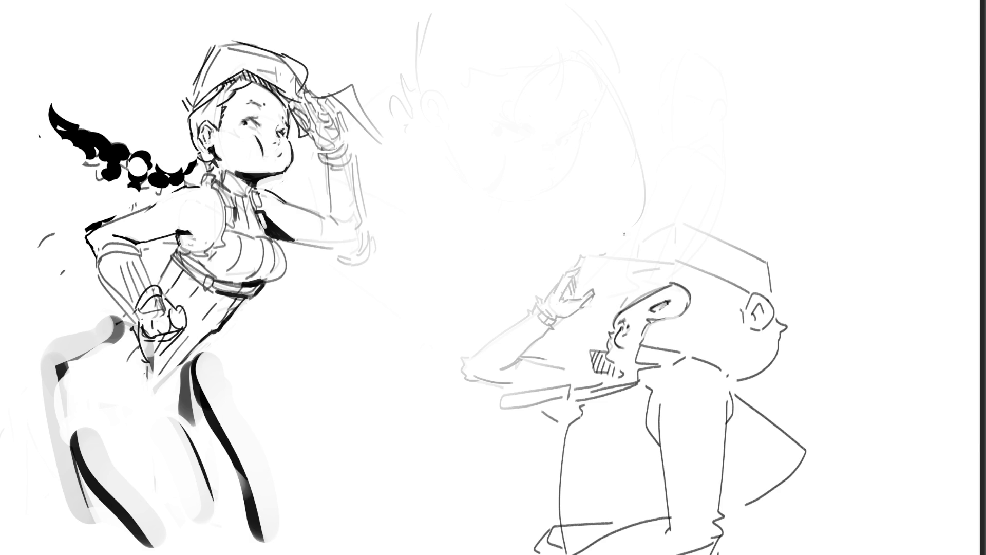
Draw the head-top line, hatch shading under the cap brim, and ink its lower edge.
left_click_drag(580, 263, 670, 259)
key("ctrl+z")
left_click_drag(579, 267, 678, 264)
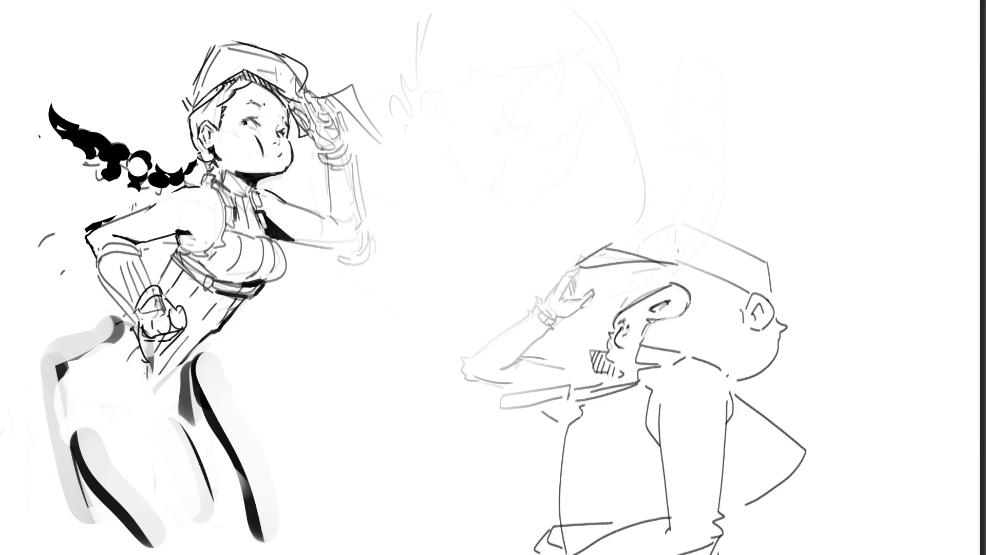
mouse_move(581, 256)
left_mouse_down()
mouse_move(686, 256)
mouse_move(673, 266)
left_mouse_up()
mouse_move(586, 266)
left_mouse_down()
mouse_move(581, 293)
mouse_move(605, 290)
left_mouse_up()
mouse_move(640, 262)
left_mouse_down()
mouse_move(625, 288)
mouse_move(632, 290)
left_mouse_up()
mouse_move(655, 264)
left_mouse_down()
mouse_move(641, 291)
mouse_move(650, 289)
left_mouse_up()
mouse_move(673, 267)
left_mouse_down()
mouse_move(660, 287)
mouse_move(618, 309)
left_mouse_up()
mouse_move(668, 273)
left_mouse_down()
mouse_move(637, 291)
mouse_move(734, 294)
mouse_move(743, 305)
left_mouse_up()
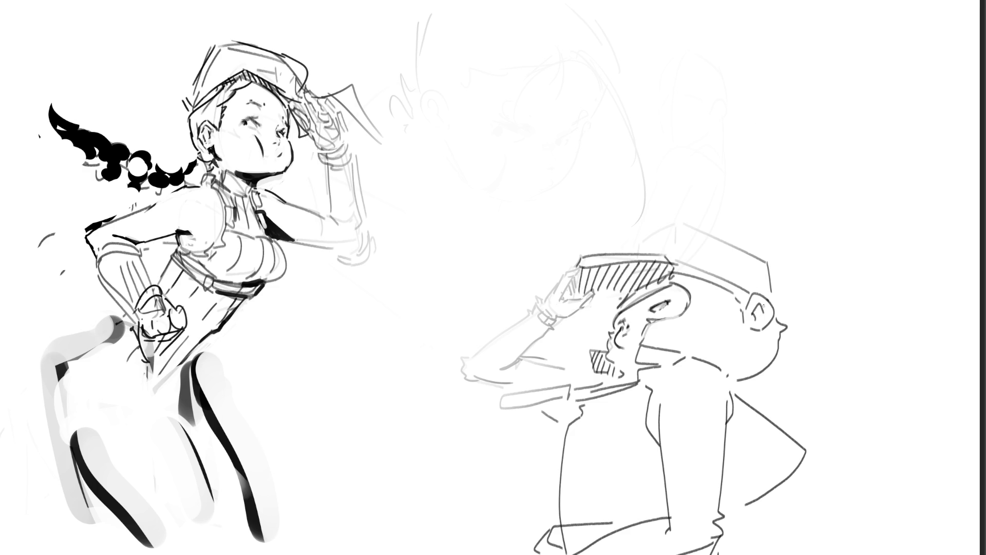
Draw the cap's front top and right side edges, then erase the faint curve above.
mouse_move(628, 260)
left_mouse_down()
mouse_move(675, 214)
mouse_move(682, 247)
left_mouse_up()
mouse_move(687, 205)
left_mouse_down()
mouse_move(773, 242)
mouse_move(778, 297)
left_mouse_up()
left_click_drag(778, 253, 772, 305)
left_click_drag(776, 265, 773, 296)
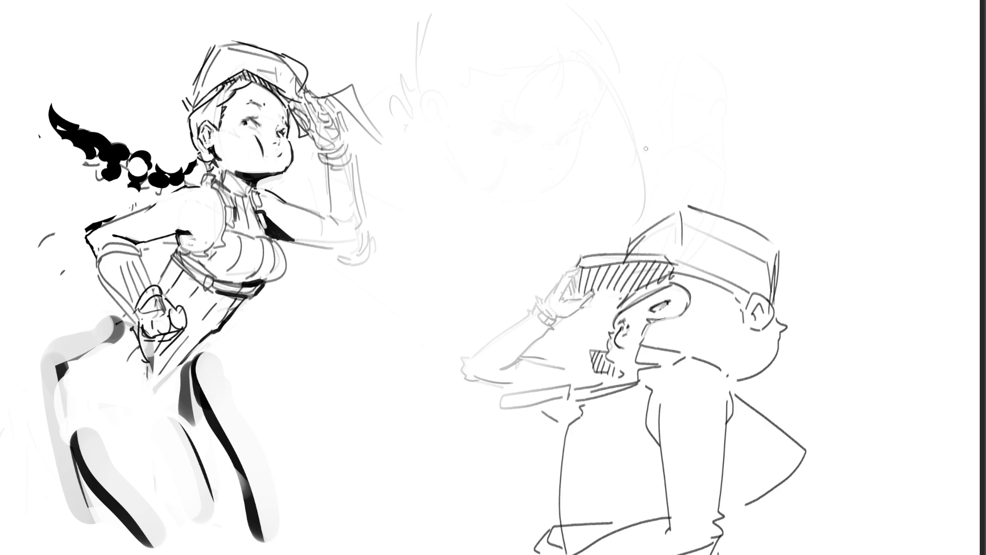
key("e")
mouse_move(637, 198)
left_mouse_down()
mouse_move(571, 15)
mouse_move(430, 33)
mouse_move(412, 48)
mouse_move(442, 225)
left_mouse_up()
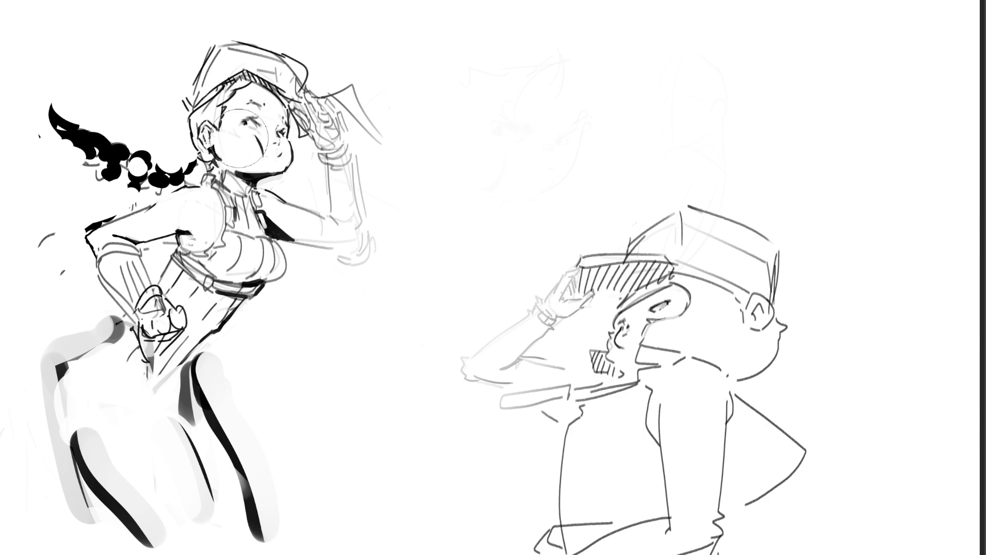
Lasso the back-view saluting figure, move it about 390 px left, and deselect.
mouse_move(802, 213)
left_mouse_down()
mouse_move(582, 208)
mouse_move(411, 552)
mouse_move(848, 262)
left_mouse_up()
left_click_drag(724, 348, 523, 348)
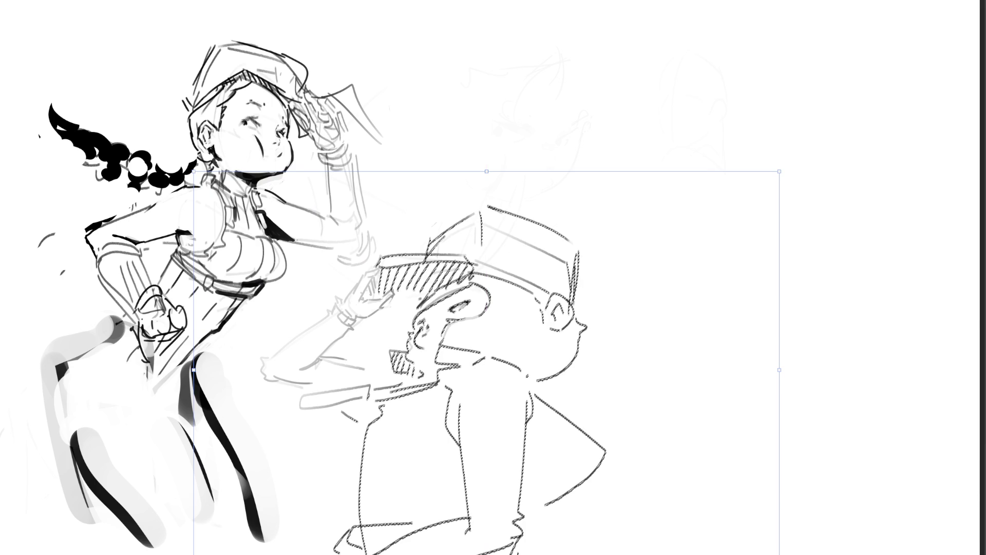
key("Return")
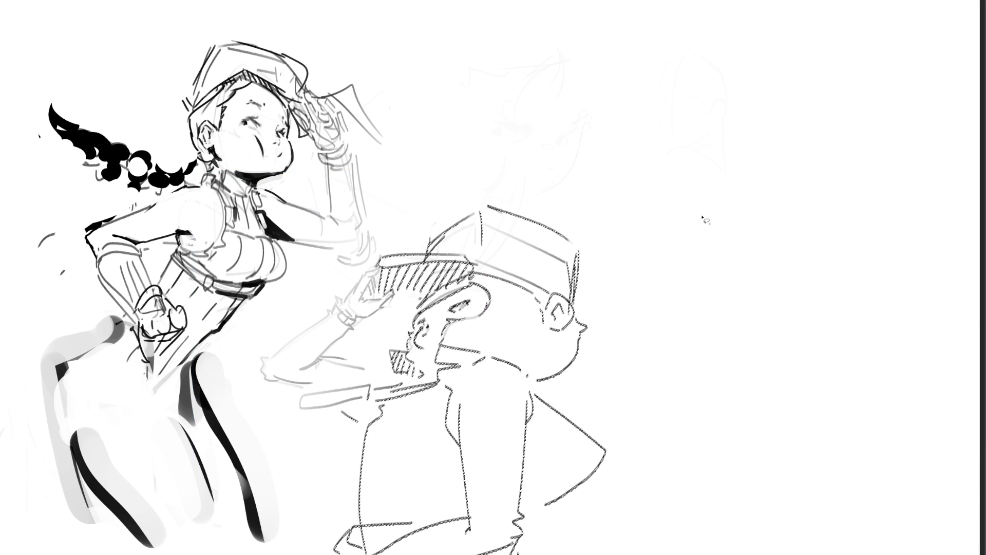
key("ctrl+d")
key("b")
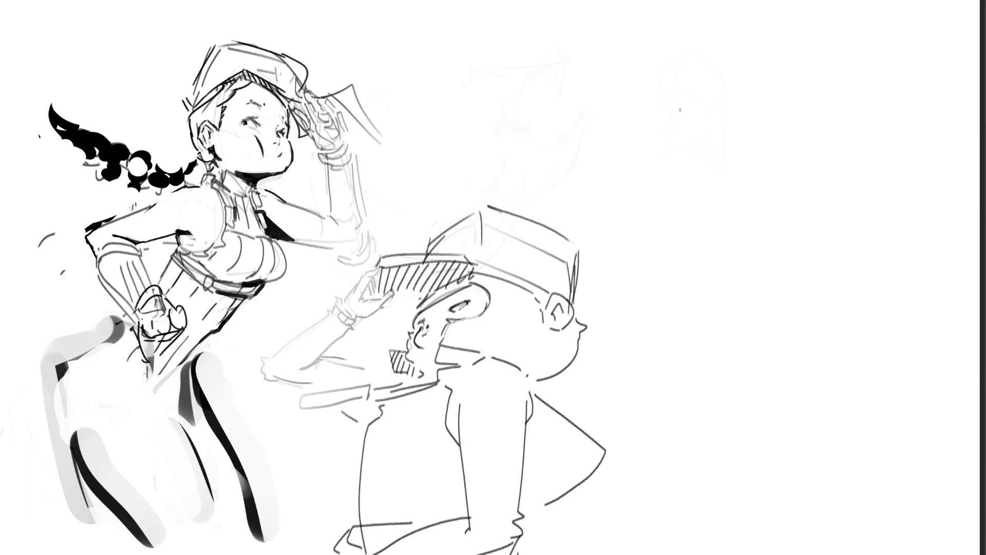
Sketch the glasses girl's head outline, jaw, ear and eyes at upper right.
mouse_move(694, 122)
left_mouse_down()
mouse_move(698, 112)
mouse_move(702, 182)
left_mouse_up()
key("ctrl+z")
key("ctrl+z")
left_click_drag(708, 81, 676, 125)
mouse_move(717, 68)
left_mouse_down()
mouse_move(732, 70)
mouse_move(780, 152)
left_mouse_up()
mouse_move(679, 166)
left_mouse_down()
mouse_move(700, 201)
mouse_move(795, 186)
left_mouse_up()
left_click_drag(789, 175, 801, 153)
mouse_move(721, 150)
left_mouse_down()
mouse_move(735, 179)
mouse_move(758, 181)
left_mouse_up()
mouse_move(746, 126)
left_mouse_down()
mouse_move(766, 174)
mouse_move(784, 150)
left_mouse_up()
left_click_drag(700, 143, 711, 159)
mouse_move(695, 158)
left_mouse_down()
mouse_move(718, 163)
mouse_move(701, 174)
mouse_move(763, 153)
mouse_move(767, 140)
left_mouse_up()
left_click_drag(755, 140, 758, 147)
Add brow and forehead marks, the right jaw and cheek line, and the ear.
left_click_drag(688, 150, 698, 157)
mouse_move(688, 118)
left_mouse_down()
mouse_move(682, 127)
mouse_move(736, 118)
left_mouse_up()
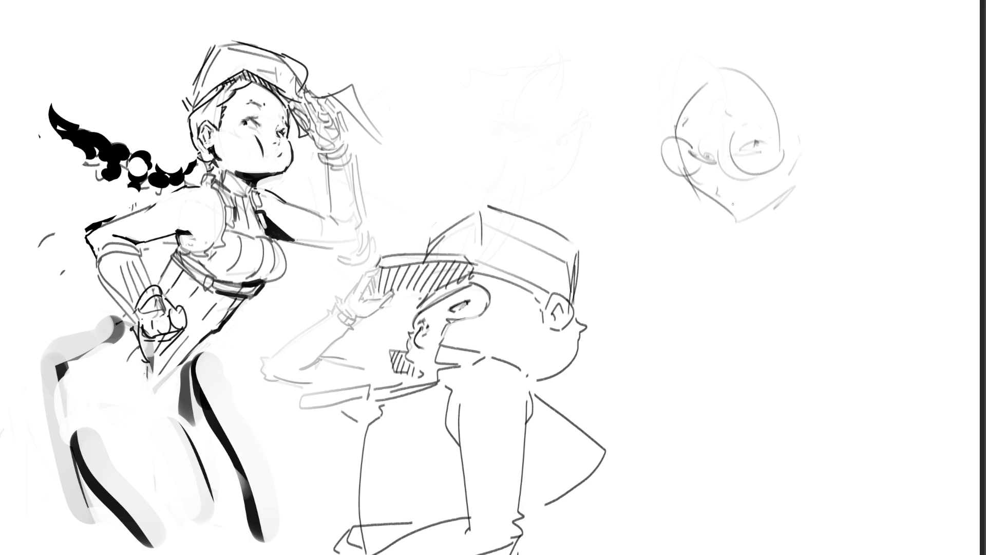
mouse_move(803, 140)
left_mouse_down()
mouse_move(791, 189)
mouse_move(735, 219)
left_mouse_up()
left_click_drag(700, 192, 726, 214)
key("ctrl+z")
mouse_move(813, 138)
left_mouse_down()
mouse_move(842, 123)
mouse_move(823, 158)
mouse_move(815, 125)
left_mouse_up()
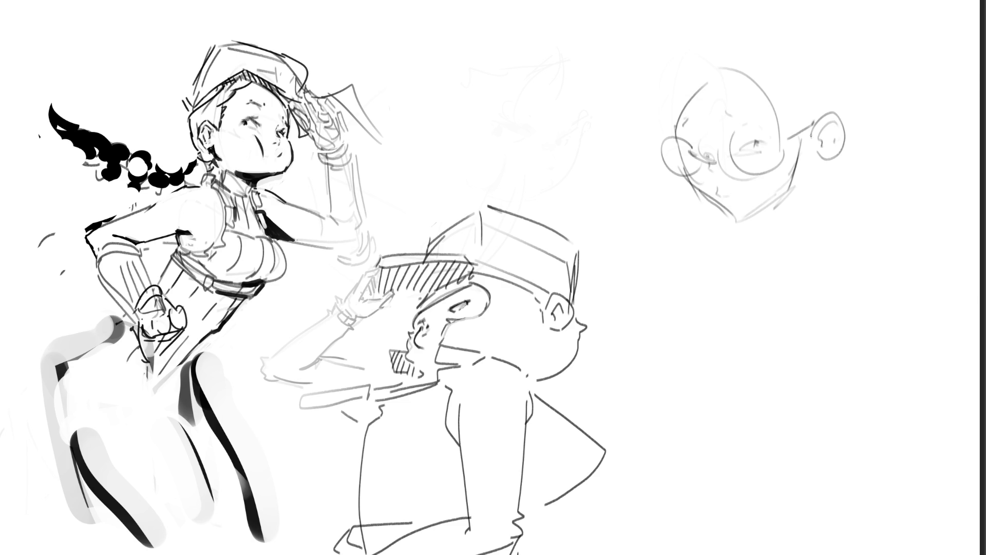
Block in the hair and top of head, the back-of-head line, and marks near the ear.
left_click_drag(717, 66, 797, 119)
left_click_drag(745, 82, 779, 113)
left_click_drag(714, 70, 681, 99)
mouse_move(681, 63)
left_mouse_down()
mouse_move(670, 111)
mouse_move(729, 22)
mouse_move(718, 31)
left_mouse_up()
left_click_drag(772, 18, 823, 49)
left_click_drag(720, 51, 755, 35)
left_click_drag(844, 67, 853, 117)
left_click_drag(827, 171, 841, 170)
left_click_drag(863, 139, 870, 175)
left_click_drag(882, 160, 880, 180)
Darken the jaw, eye and nose, then draw the neck beneath the head.
left_click_drag(814, 159, 799, 177)
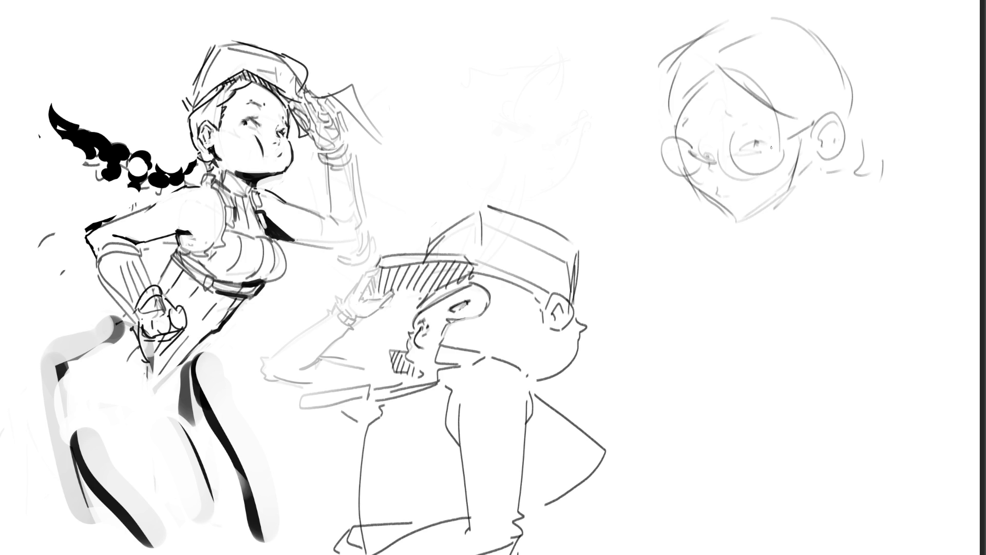
mouse_move(739, 148)
left_mouse_down()
mouse_move(754, 142)
mouse_move(741, 119)
left_mouse_up()
mouse_move(709, 161)
left_mouse_down()
mouse_move(729, 194)
mouse_move(740, 188)
left_mouse_up()
left_click_drag(818, 159, 745, 284)
key("ctrl+z")
key("ctrl+z")
key("ctrl+z")
mouse_move(787, 219)
left_mouse_down()
mouse_move(766, 266)
mouse_move(789, 248)
left_mouse_up()
left_click_drag(814, 155, 817, 256)
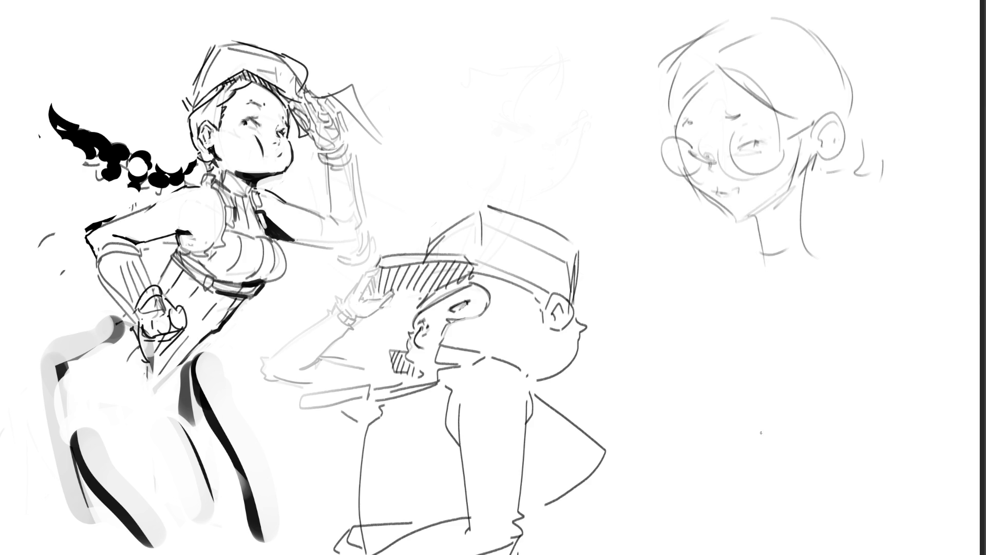
mouse_move(723, 210)
left_mouse_down()
mouse_move(734, 223)
mouse_move(776, 204)
mouse_move(766, 254)
left_mouse_up()
left_click_drag(816, 163, 810, 257)
key("ctrl+z")
key("ctrl+z")
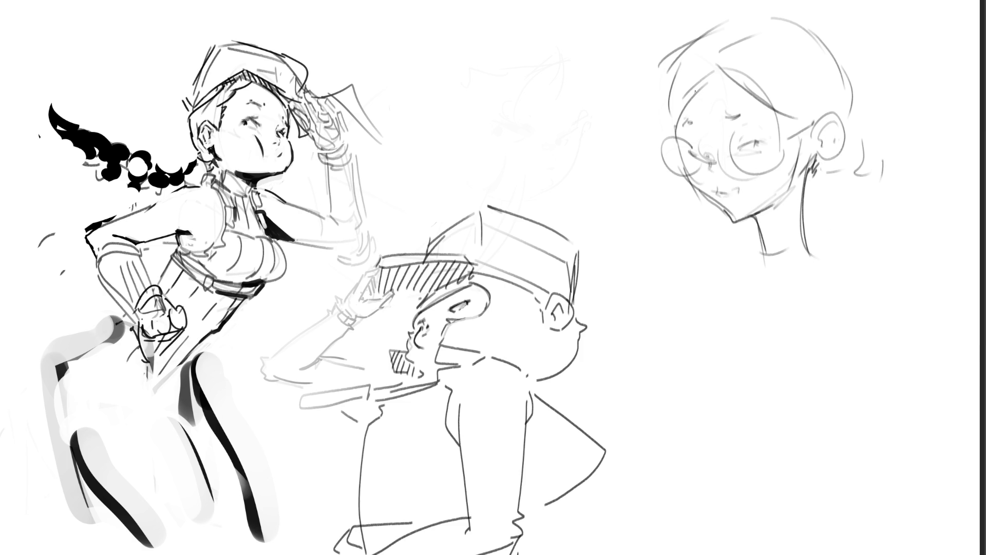
Sweep hair strands, outline the hairline and back of head, and add wavy strands below the ear.
mouse_move(708, 76)
left_mouse_down()
mouse_move(675, 109)
mouse_move(679, 125)
left_mouse_up()
key("ctrl+z")
key("ctrl+z")
left_click_drag(717, 70, 645, 152)
left_click_drag(726, 65, 818, 144)
mouse_move(686, 51)
left_mouse_down()
mouse_move(668, 113)
mouse_move(728, 18)
mouse_move(819, 35)
mouse_move(836, 58)
left_mouse_up()
left_click_drag(722, 36, 762, 19)
left_click_drag(830, 30, 861, 93)
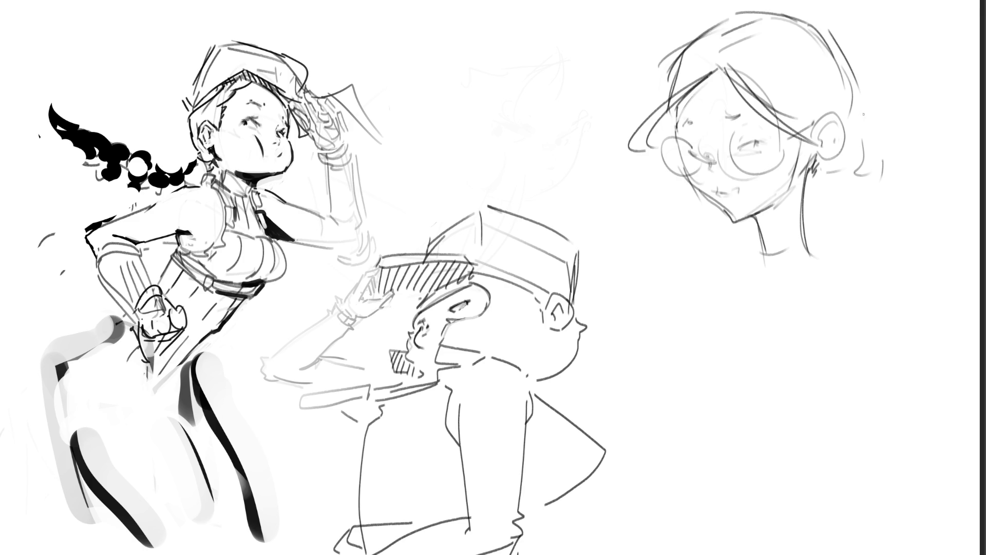
mouse_move(824, 32)
left_mouse_down()
mouse_move(860, 85)
mouse_move(865, 165)
left_mouse_up()
mouse_move(848, 165)
left_mouse_down()
mouse_move(821, 179)
mouse_move(832, 199)
left_mouse_up()
left_click_drag(868, 156, 905, 174)
Ink the left eyeglass lens, the glasses arm to the ear, and a closed eye.
mouse_move(669, 177)
left_mouse_down()
mouse_move(659, 146)
mouse_move(676, 128)
mouse_move(695, 149)
mouse_move(673, 182)
mouse_move(720, 160)
mouse_move(722, 142)
mouse_move(751, 116)
mouse_move(767, 178)
left_mouse_up()
left_click_drag(786, 138, 817, 127)
left_click_drag(740, 149, 759, 141)
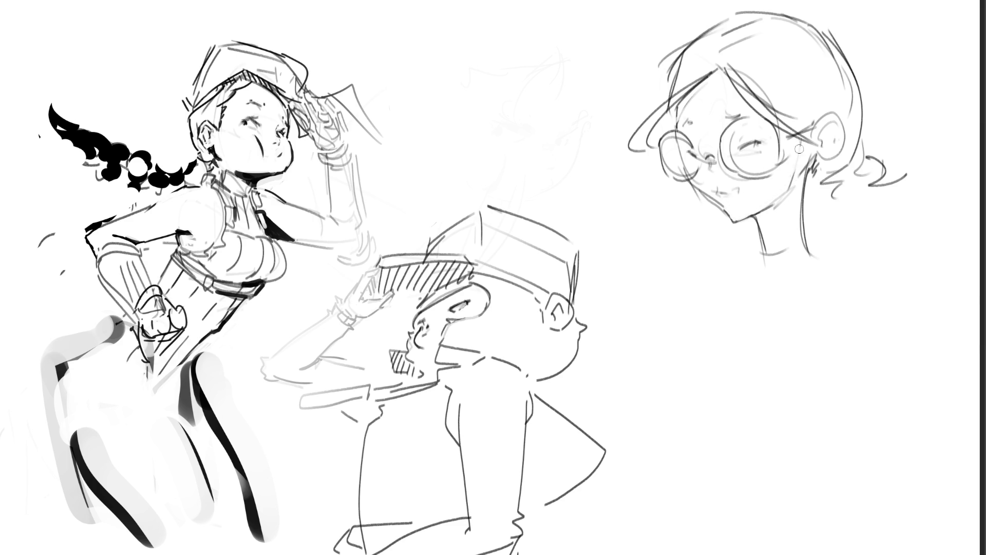
Draw an earring below the ear and dark marks inside the ear.
mouse_move(816, 161)
left_mouse_down()
mouse_move(812, 175)
mouse_move(829, 164)
left_mouse_up()
left_click_drag(809, 161, 800, 183)
key("ctrl+z")
left_click_drag(821, 133, 822, 140)
left_click_drag(835, 123, 837, 131)
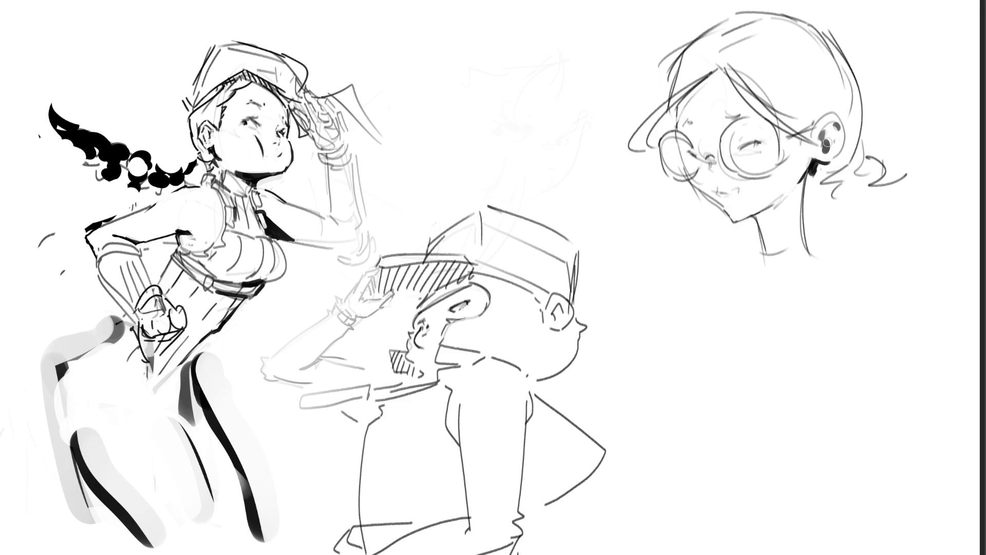
left_click_drag(826, 142, 827, 150)
Open the eye with a dark pupil, mark the nose and cheek, and lighten inside the lenses.
left_click_drag(754, 145, 759, 147)
left_click_drag(700, 154, 697, 159)
mouse_move(737, 187)
left_mouse_down()
mouse_move(729, 175)
mouse_move(756, 187)
mouse_move(733, 148)
mouse_move(777, 163)
left_mouse_up()
left_click_drag(685, 145, 679, 167)
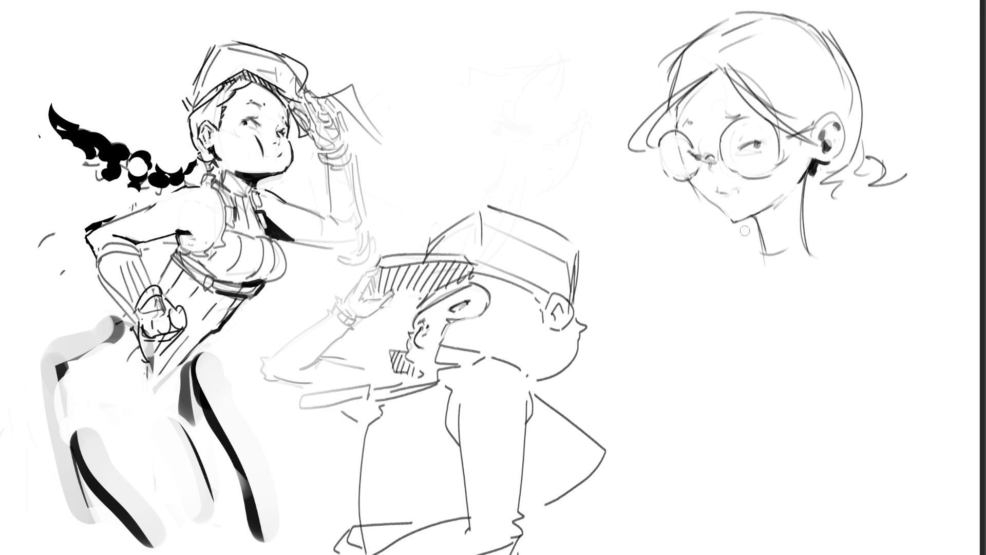
Shade and mostly erase under the chin, then draw the collar's edges below the neck.
left_click_drag(721, 252, 791, 212)
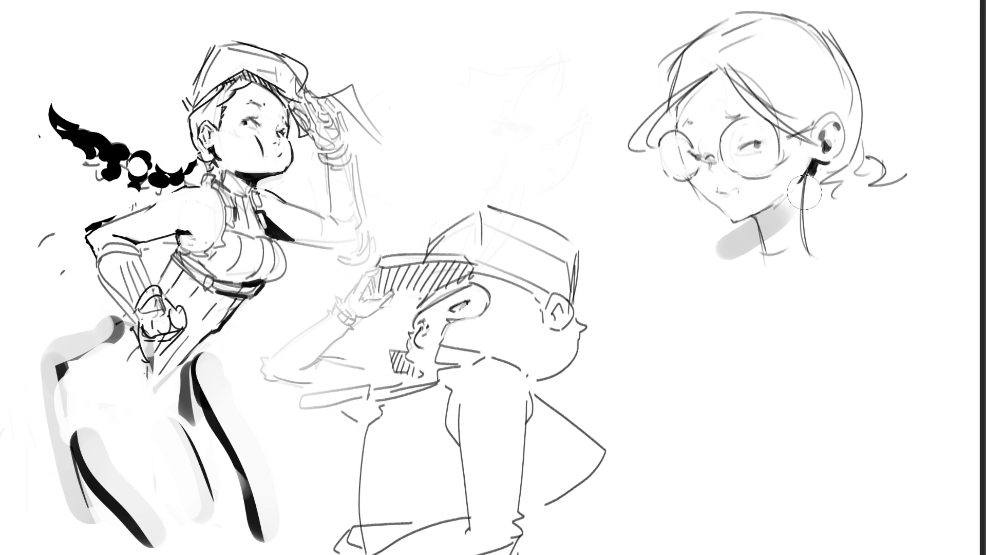
left_click_drag(747, 234, 727, 247)
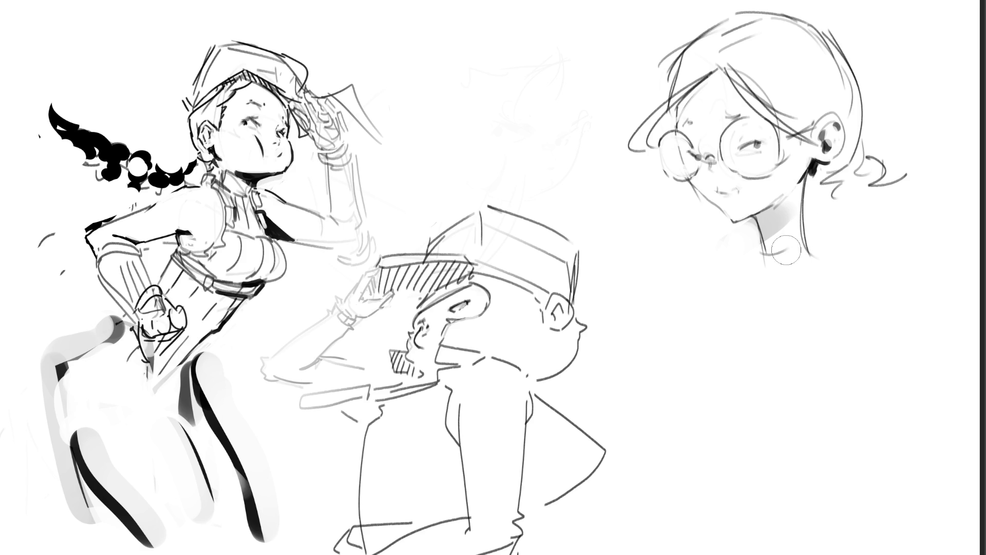
mouse_move(801, 247)
left_mouse_down()
mouse_move(760, 252)
mouse_move(774, 280)
mouse_move(794, 276)
left_mouse_up()
mouse_move(815, 243)
left_mouse_down()
mouse_move(799, 294)
mouse_move(880, 257)
mouse_move(792, 295)
left_mouse_up()
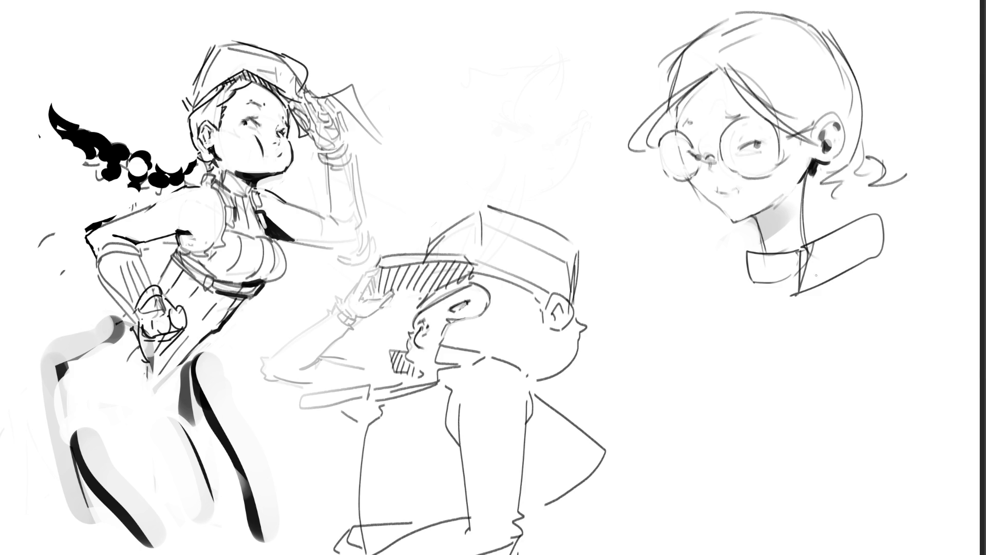
left_click_drag(803, 253, 794, 301)
left_click_drag(808, 229, 878, 209)
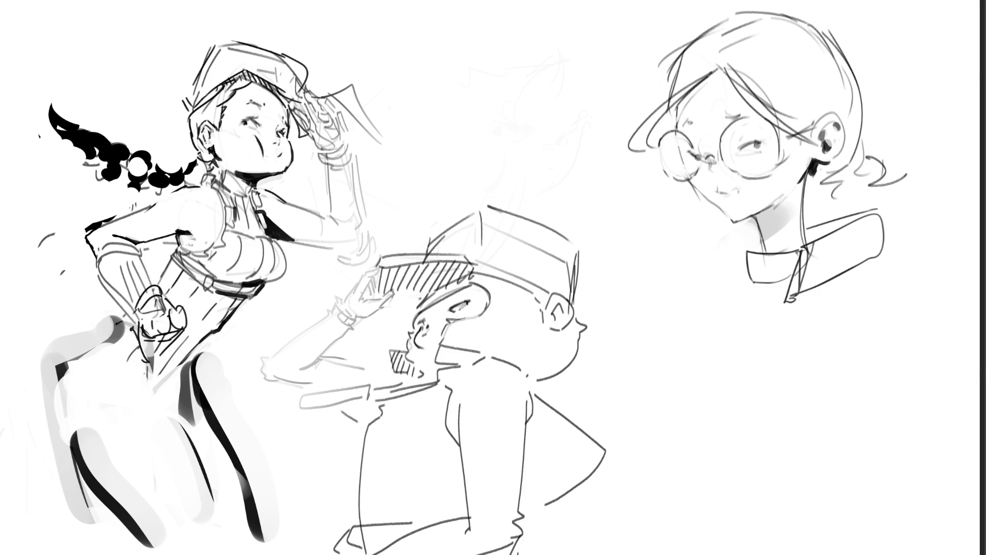
mouse_move(699, 275)
left_mouse_down()
mouse_move(726, 250)
mouse_move(725, 284)
left_mouse_up()
mouse_move(751, 238)
left_mouse_down()
mouse_move(698, 276)
mouse_move(740, 293)
mouse_move(751, 317)
left_mouse_up()
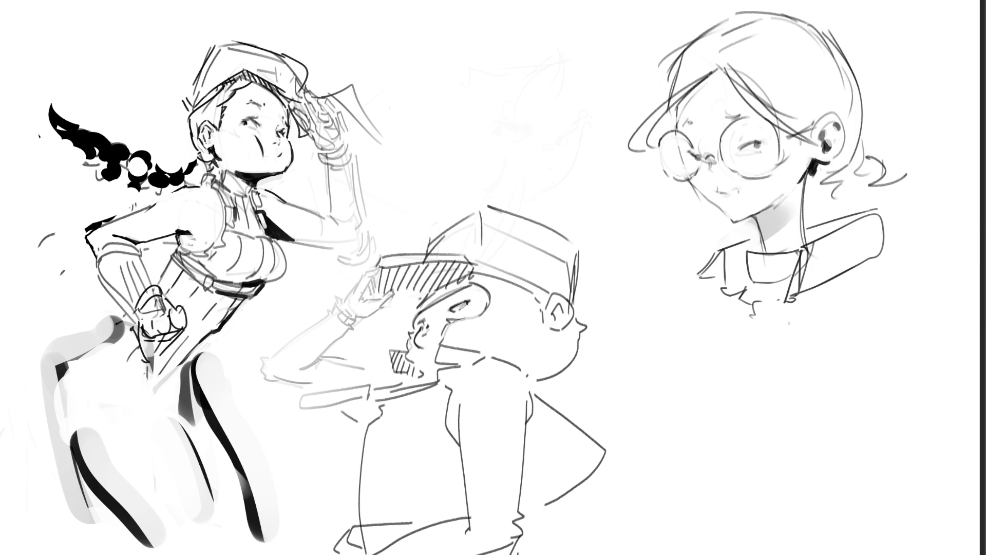
Partly erase the right collar line and shade the collar top and left lapel grey.
left_click_drag(805, 250, 795, 291)
key("ctrl+z")
key("ctrl+z")
left_click(814, 202)
mouse_move(820, 228)
left_mouse_down()
mouse_move(810, 235)
mouse_move(850, 220)
left_mouse_up()
mouse_move(756, 246)
left_mouse_down()
mouse_move(739, 250)
mouse_move(729, 280)
mouse_move(735, 259)
mouse_move(709, 272)
mouse_move(722, 262)
left_mouse_up()
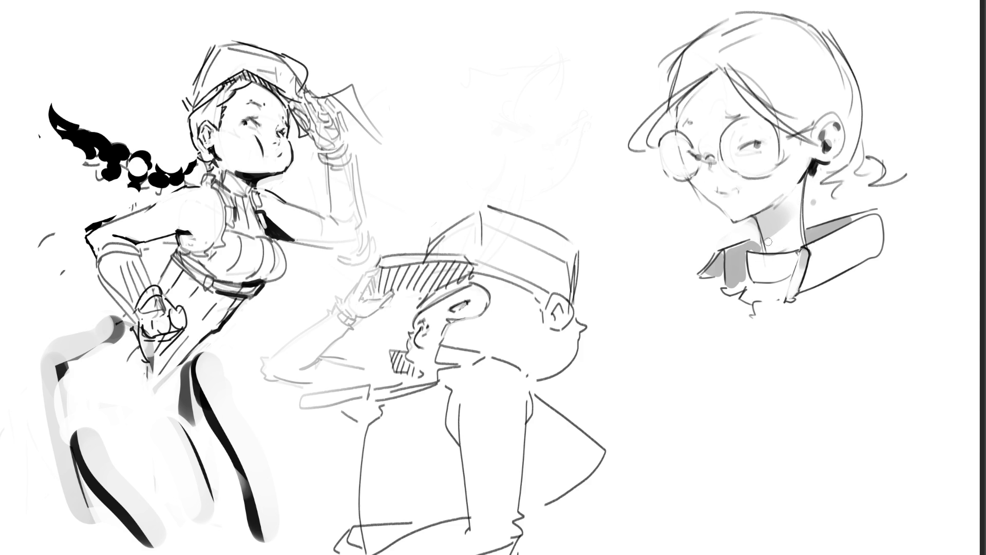
left_click_drag(754, 246, 769, 254)
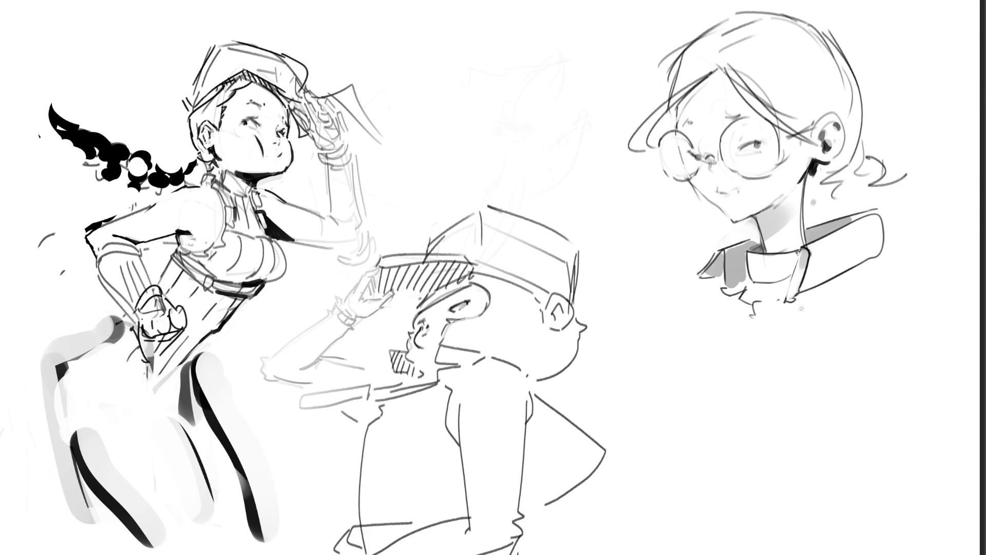
Sketch the glasses girl's collar, shoulders and chest lines with the pen.
mouse_move(851, 271)
left_mouse_down()
mouse_move(926, 259)
mouse_move(876, 363)
left_mouse_up()
left_click_drag(918, 300, 897, 335)
left_click_drag(929, 272, 916, 392)
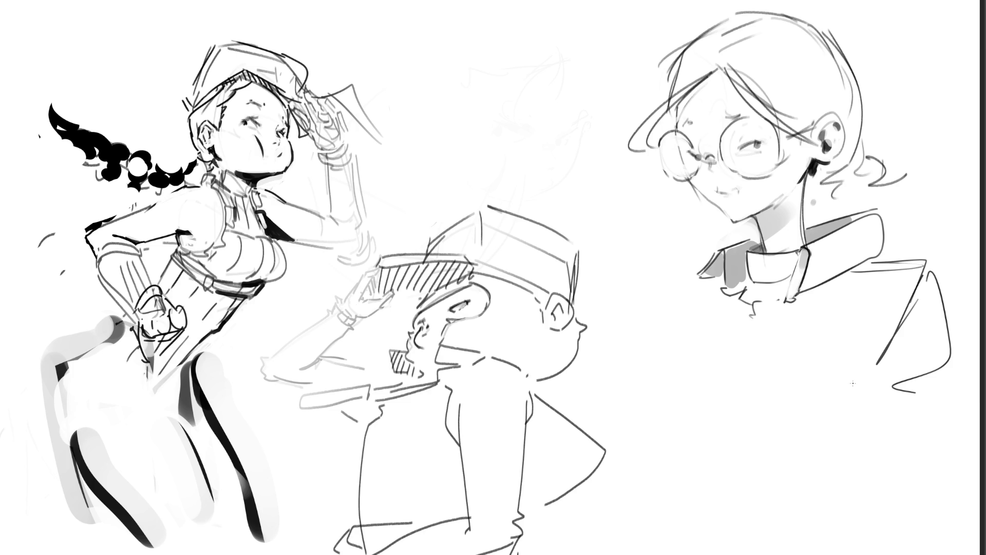
left_click_drag(714, 286, 725, 346)
left_click_drag(726, 340, 847, 288)
left_click_drag(782, 357, 749, 391)
left_click_drag(718, 391, 728, 396)
mouse_move(709, 306)
left_mouse_down()
mouse_move(805, 411)
mouse_move(755, 464)
left_mouse_up()
Add lines below her collar, then lasso the whole glasses girl sketch for transforming.
left_click_drag(711, 451, 889, 423)
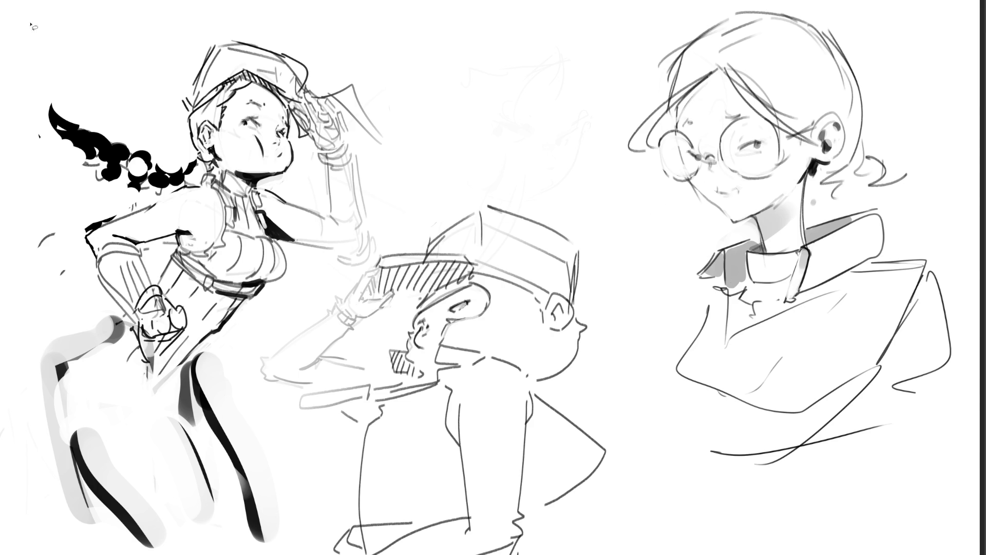
mouse_move(545, 122)
left_mouse_down()
mouse_move(640, 495)
mouse_move(976, 2)
mouse_move(506, 205)
left_mouse_up()
key("ctrl+t")
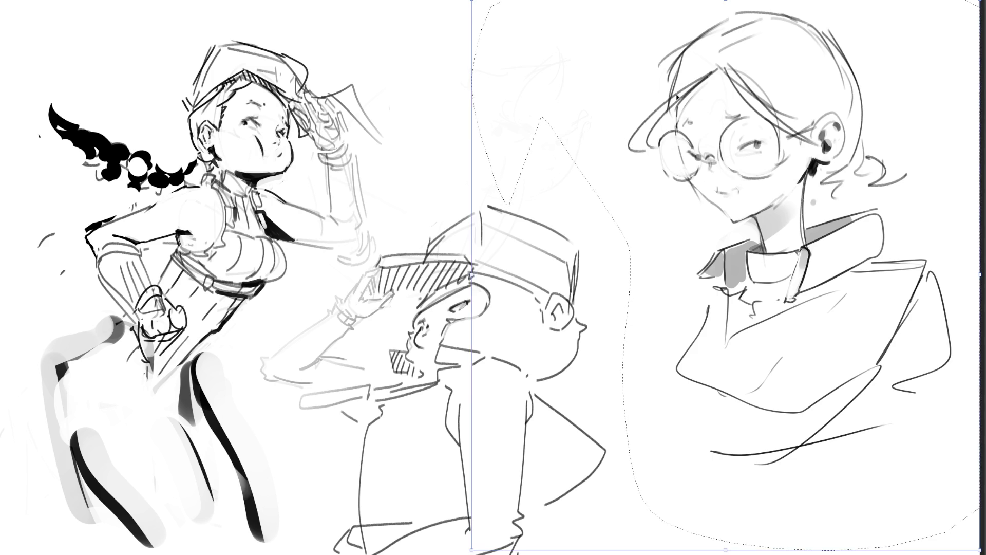
Scale the glasses girl sketch down from the top, move it to the upper middle, and deselect.
left_click_drag(766, 3, 766, 217)
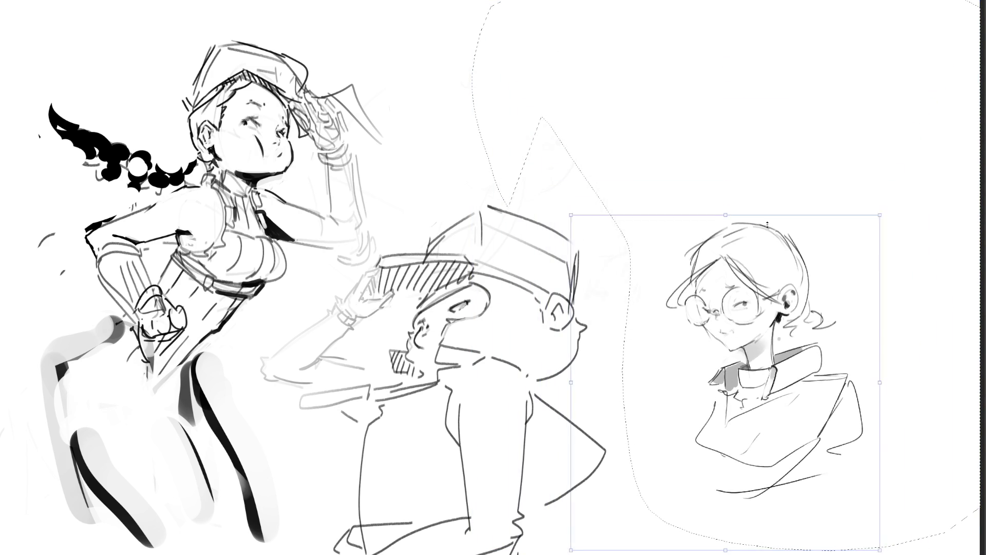
mouse_move(867, 388)
left_mouse_down()
mouse_move(591, 133)
mouse_move(483, 124)
mouse_move(461, 132)
mouse_move(500, 138)
left_mouse_up()
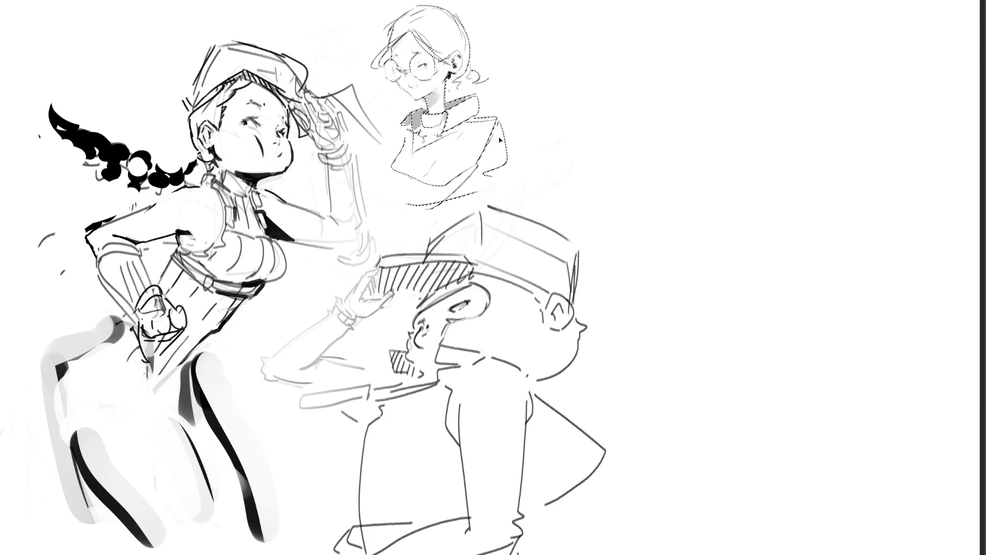
key("ctrl+d")
Start the new figure at the upper right with its left contour, heart shape and front strokes.
left_click_drag(665, 64, 695, 122)
key("ctrl+z")
mouse_move(710, 120)
left_mouse_down()
mouse_move(750, 95)
mouse_move(779, 112)
mouse_move(702, 157)
mouse_move(701, 221)
left_mouse_up()
mouse_move(700, 140)
left_mouse_down()
mouse_move(705, 304)
mouse_move(724, 331)
left_mouse_up()
left_click_drag(704, 257, 682, 476)
mouse_move(748, 286)
left_mouse_down()
mouse_move(689, 489)
mouse_move(736, 322)
left_mouse_up()
mouse_move(765, 172)
left_mouse_down()
mouse_move(743, 280)
mouse_move(739, 273)
left_mouse_up()
Sketch the new figure's shoulder, right side, lower body curve and outer contour.
mouse_move(766, 89)
left_mouse_down()
mouse_move(828, 188)
mouse_move(823, 210)
left_mouse_up()
mouse_move(827, 215)
left_mouse_down()
mouse_move(770, 237)
mouse_move(799, 234)
mouse_move(774, 252)
mouse_move(766, 280)
mouse_move(845, 212)
mouse_move(833, 290)
left_mouse_up()
mouse_move(839, 192)
left_mouse_down()
mouse_move(831, 335)
mouse_move(911, 286)
left_mouse_up()
mouse_move(890, 251)
left_mouse_down()
mouse_move(973, 411)
mouse_move(909, 499)
left_mouse_up()
mouse_move(832, 370)
left_mouse_down()
mouse_move(833, 410)
mouse_move(727, 534)
mouse_move(930, 490)
left_mouse_up()
left_click_drag(935, 313, 964, 353)
left_click_drag(899, 517, 907, 538)
left_click_drag(957, 341, 981, 371)
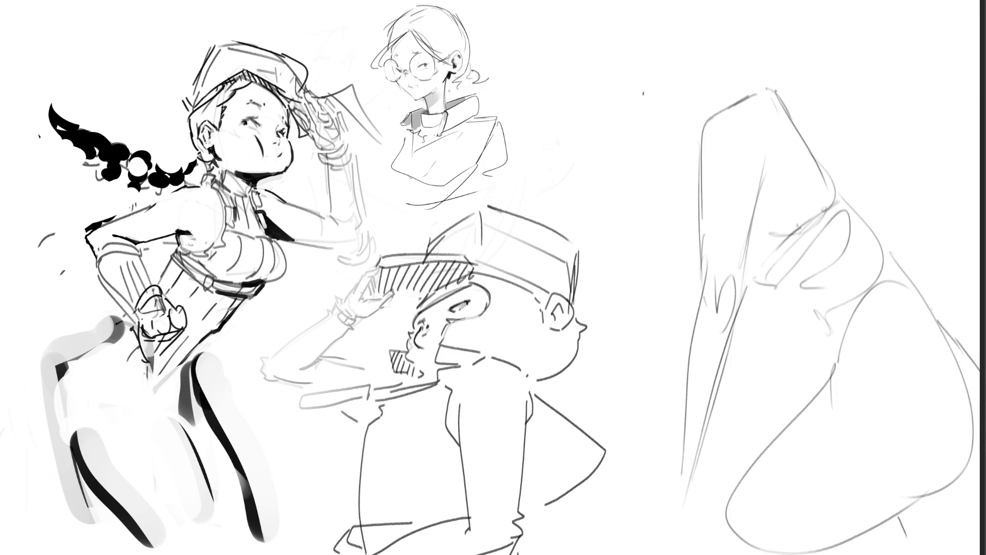
Draw the figure's head, hair, ear and chin, then erase its lines down to a faint guide.
mouse_move(694, 125)
left_mouse_down()
mouse_move(682, 114)
mouse_move(699, 72)
mouse_move(743, 90)
left_mouse_up()
left_click_drag(688, 71, 579, 40)
mouse_move(616, 100)
left_mouse_down()
mouse_move(583, 24)
mouse_move(672, 108)
left_mouse_up()
left_click_drag(598, 11, 671, 52)
left_click_drag(641, 111, 672, 108)
mouse_move(689, 51)
left_mouse_down()
mouse_move(693, 64)
mouse_move(717, 66)
left_mouse_up()
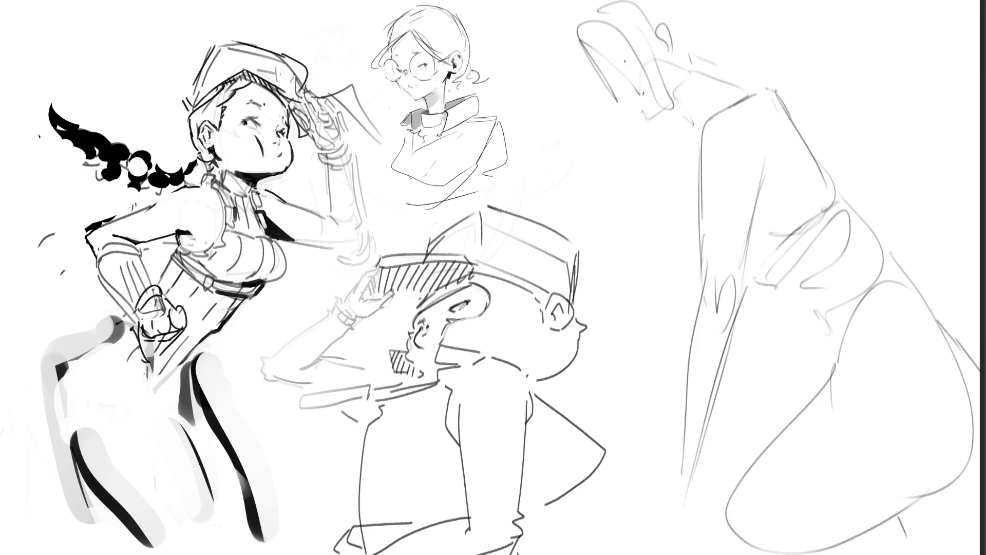
left_click_drag(595, 83, 606, 74)
mouse_move(630, 41)
left_mouse_down()
mouse_move(623, 67)
mouse_move(655, 105)
left_mouse_up()
left_click_drag(659, 65, 660, 94)
mouse_move(769, 62)
left_mouse_down()
mouse_move(859, 44)
mouse_move(775, 210)
mouse_move(654, 44)
mouse_move(761, 118)
mouse_move(799, 452)
mouse_move(859, 231)
mouse_move(870, 441)
mouse_move(871, 255)
mouse_move(880, 403)
mouse_move(862, 452)
mouse_move(863, 438)
mouse_move(837, 421)
mouse_move(856, 412)
left_mouse_up()
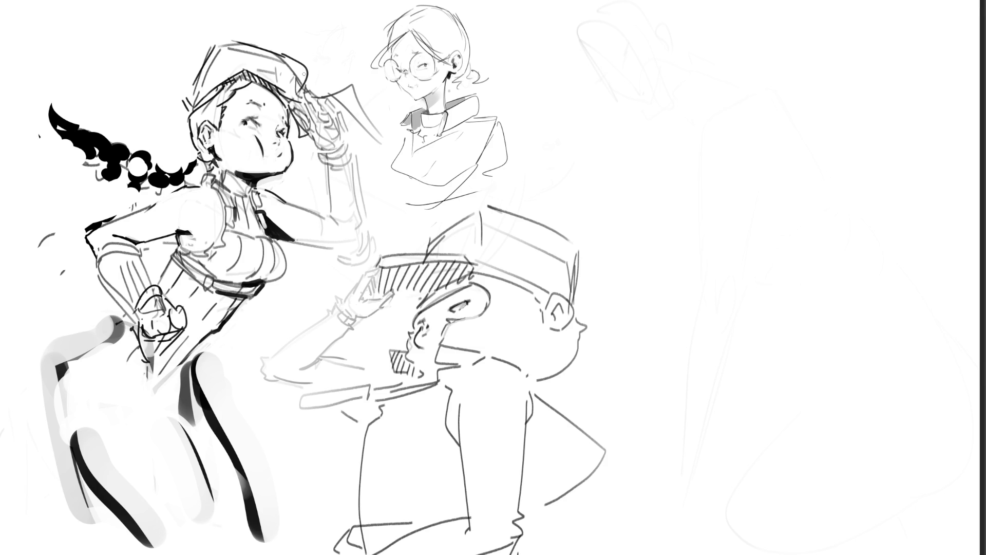
Paint the fighter girl's face pink, firm up her nose line, and brush green onto her collar.
mouse_move(216, 133)
left_mouse_down()
mouse_move(218, 149)
mouse_move(238, 99)
mouse_move(262, 154)
mouse_move(276, 149)
mouse_move(270, 166)
mouse_move(256, 95)
mouse_move(281, 121)
mouse_move(221, 162)
mouse_move(239, 187)
mouse_move(267, 150)
left_mouse_up()
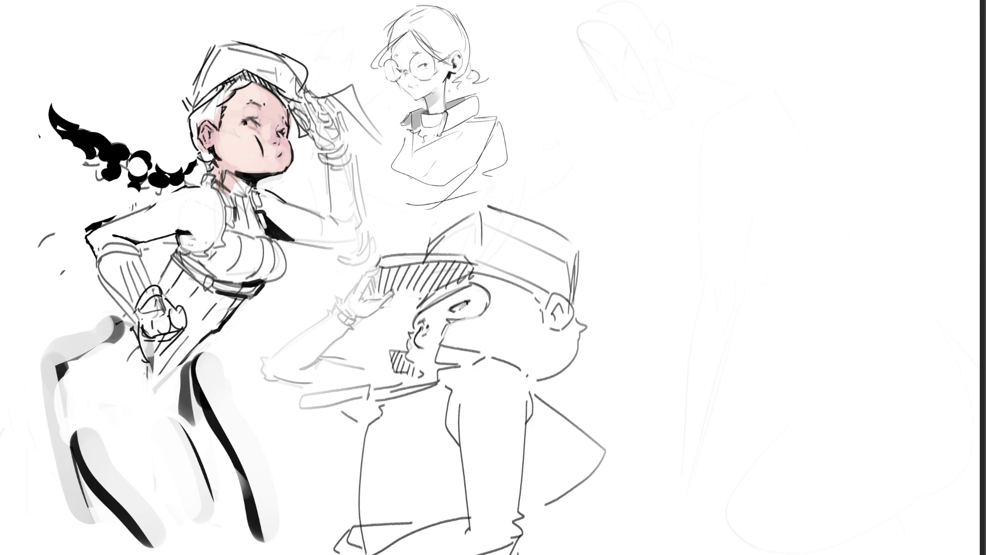
left_click_drag(280, 131, 278, 138)
mouse_move(226, 176)
left_mouse_down()
mouse_move(248, 198)
mouse_move(239, 204)
mouse_move(249, 237)
mouse_move(210, 273)
mouse_move(267, 229)
mouse_move(275, 257)
mouse_move(280, 247)
left_mouse_up()
Fill her top green and paint her arms skin pink, blending with a larger brush.
mouse_move(208, 257)
left_mouse_down()
mouse_move(172, 280)
mouse_move(164, 308)
mouse_move(194, 283)
mouse_move(213, 309)
mouse_move(231, 308)
mouse_move(194, 300)
mouse_move(154, 370)
mouse_move(203, 316)
mouse_move(161, 384)
mouse_move(176, 376)
left_mouse_up()
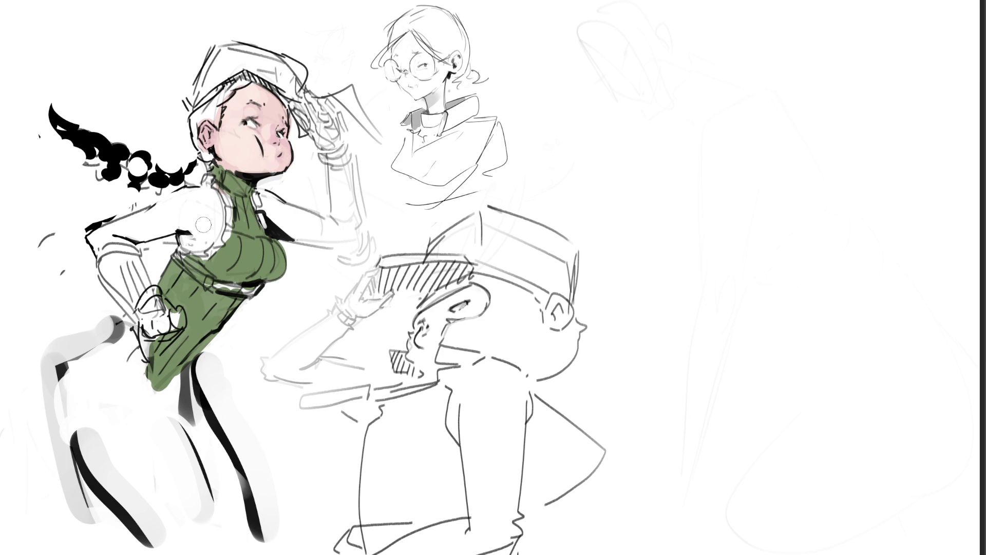
mouse_move(98, 239)
left_mouse_down()
mouse_move(129, 242)
mouse_move(172, 208)
mouse_move(205, 216)
mouse_move(190, 241)
mouse_move(210, 226)
mouse_move(214, 205)
mouse_move(273, 207)
mouse_move(317, 237)
mouse_move(349, 241)
mouse_move(342, 167)
mouse_move(354, 241)
mouse_move(366, 215)
left_mouse_up()
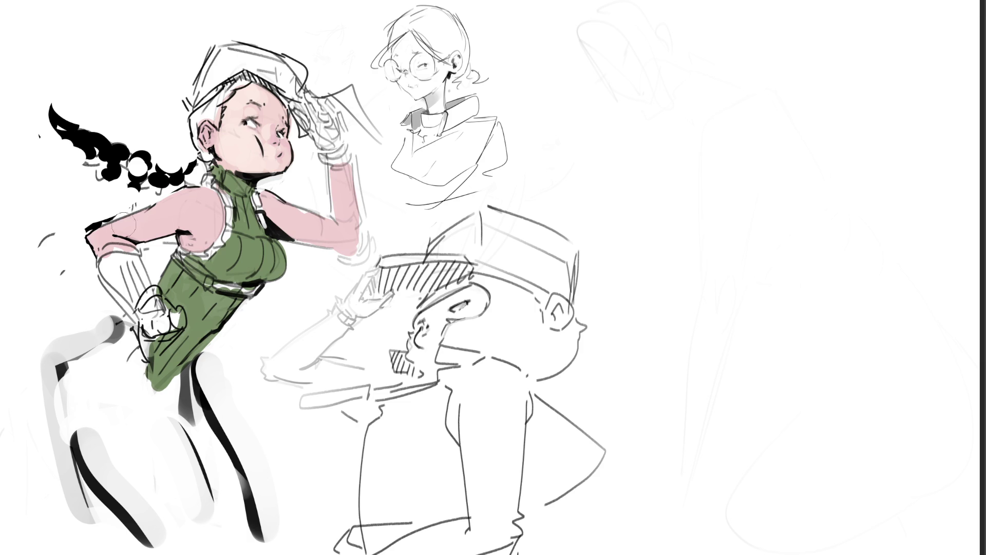
key("bracketright")
mouse_move(152, 221)
left_mouse_down()
mouse_move(208, 200)
mouse_move(157, 218)
mouse_move(303, 226)
mouse_move(187, 206)
left_mouse_up()
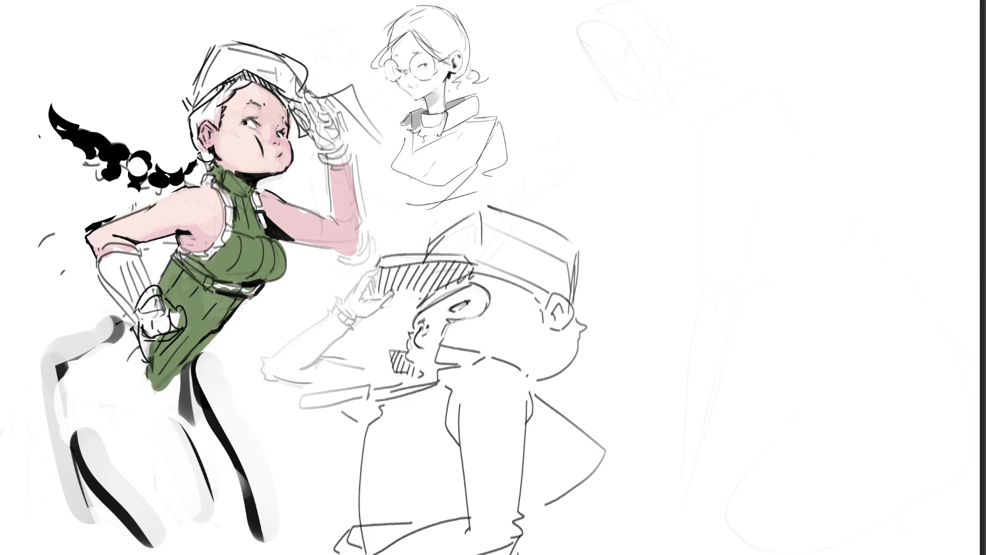
left_click_drag(181, 229, 177, 242)
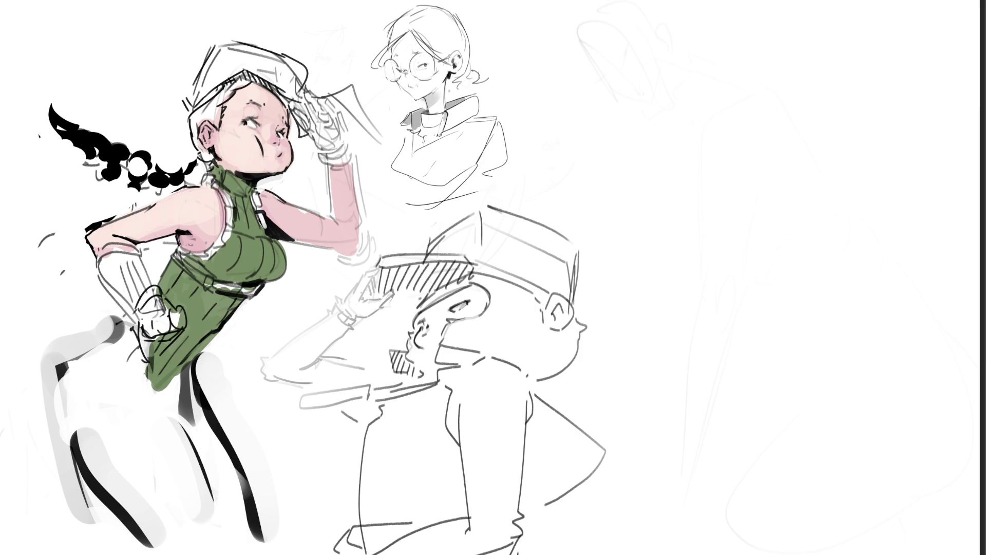
Colour her hair tan beside the ear and paint her cap red.
mouse_move(197, 123)
left_mouse_down()
mouse_move(194, 115)
mouse_move(205, 157)
mouse_move(196, 124)
mouse_move(219, 111)
mouse_move(214, 126)
mouse_move(226, 87)
mouse_move(242, 77)
left_mouse_up()
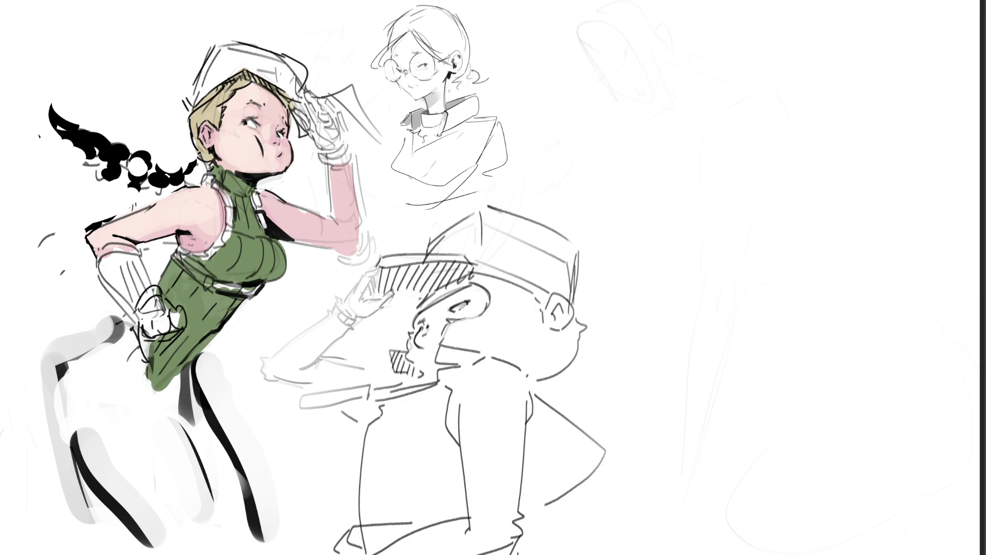
mouse_move(194, 99)
left_mouse_down()
mouse_move(251, 63)
mouse_move(191, 100)
left_mouse_up()
mouse_move(203, 95)
left_mouse_down()
mouse_move(238, 59)
mouse_move(272, 87)
mouse_move(244, 57)
mouse_move(295, 97)
mouse_move(303, 64)
mouse_move(288, 77)
mouse_move(205, 83)
mouse_move(285, 61)
left_mouse_up()
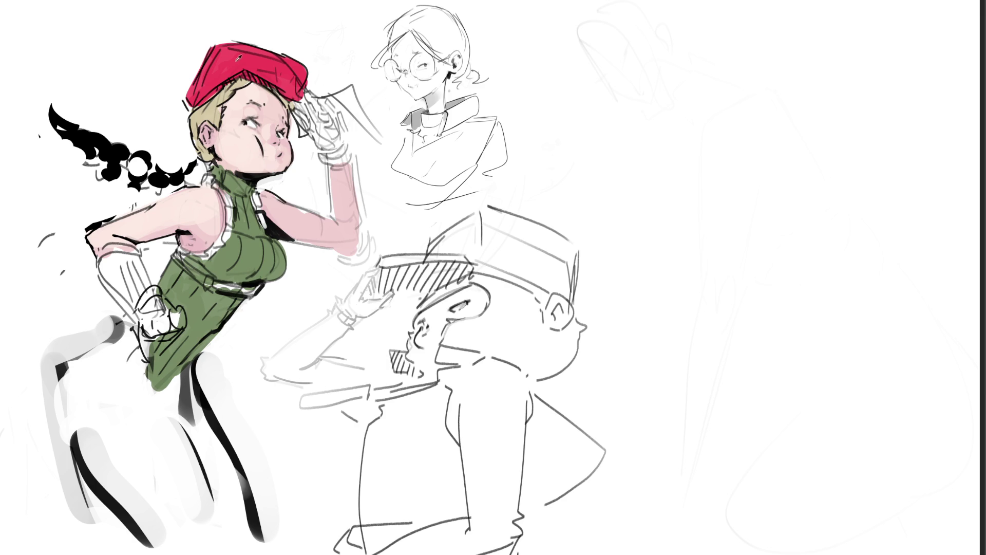
Paint both of the fighter's gloves red with cuff ribbing, then bring in the points-counter image.
left_click_drag(102, 249, 137, 251)
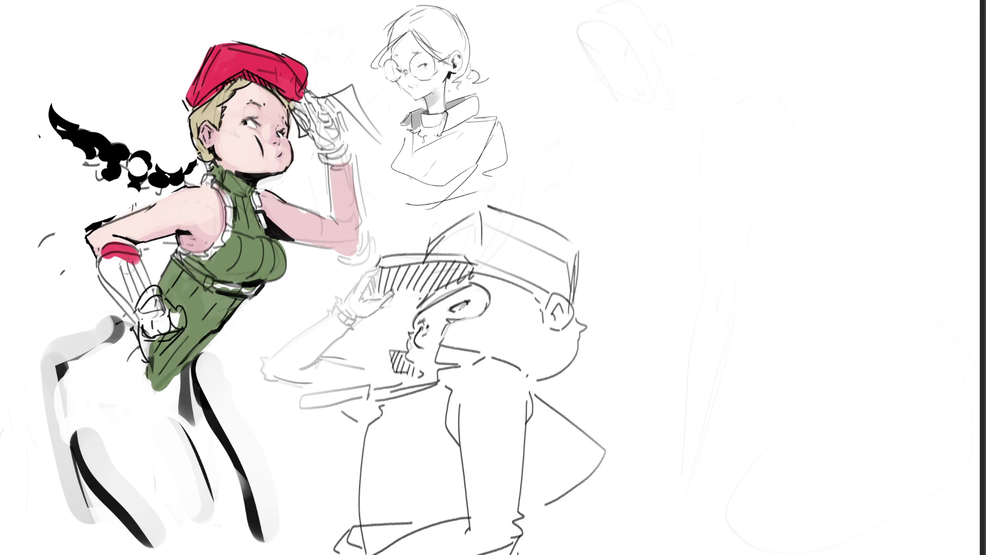
mouse_move(100, 254)
left_mouse_down()
mouse_move(151, 324)
mouse_move(149, 301)
left_mouse_up()
mouse_move(134, 252)
left_mouse_down()
mouse_move(175, 334)
mouse_move(182, 327)
mouse_move(151, 290)
left_mouse_up()
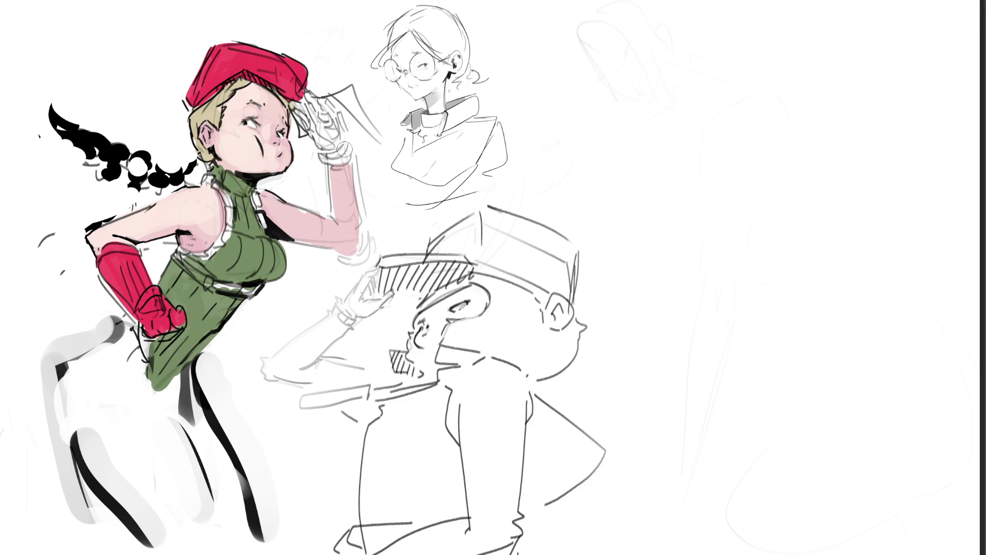
mouse_move(343, 148)
left_mouse_down()
mouse_move(325, 165)
mouse_move(340, 221)
mouse_move(357, 214)
mouse_move(347, 226)
mouse_move(359, 252)
mouse_move(356, 212)
left_mouse_up()
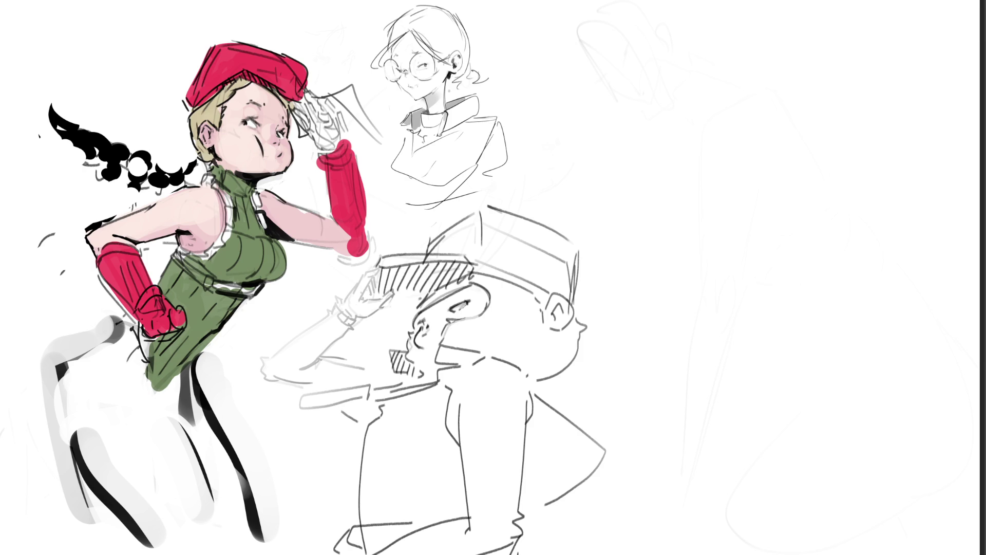
key("ctrl+t")
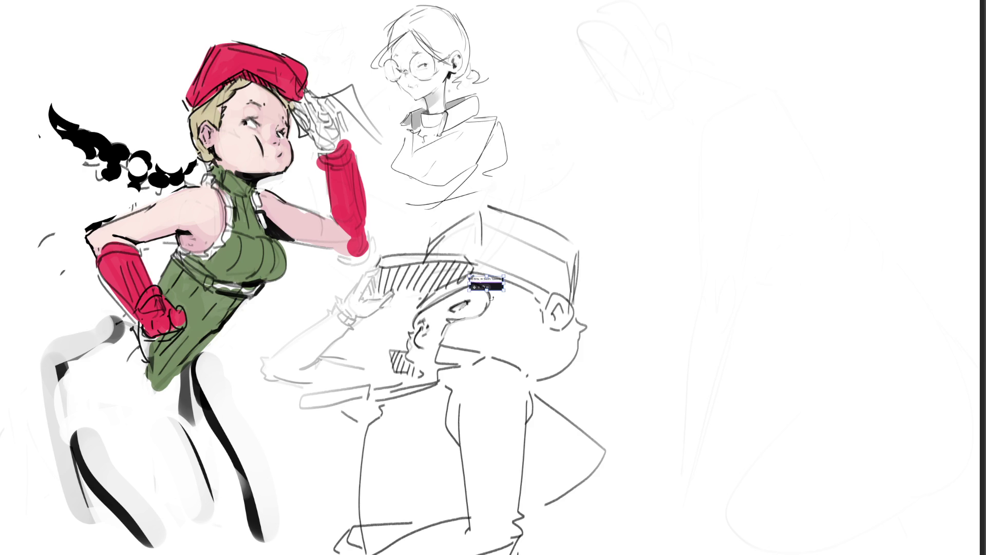
Enlarge the '0 Bits, ∞ Sloth Tokens' panel, set it at right, and paint a dark belt across the waist.
mouse_move(503, 293)
left_mouse_down()
mouse_move(760, 396)
mouse_move(747, 516)
left_mouse_up()
left_click_drag(679, 386, 812, 383)
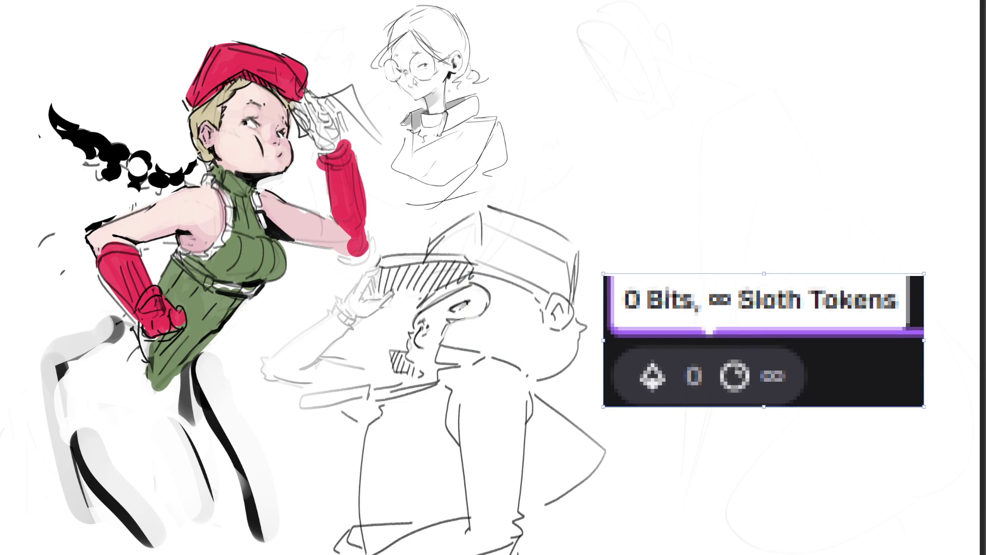
key("Return")
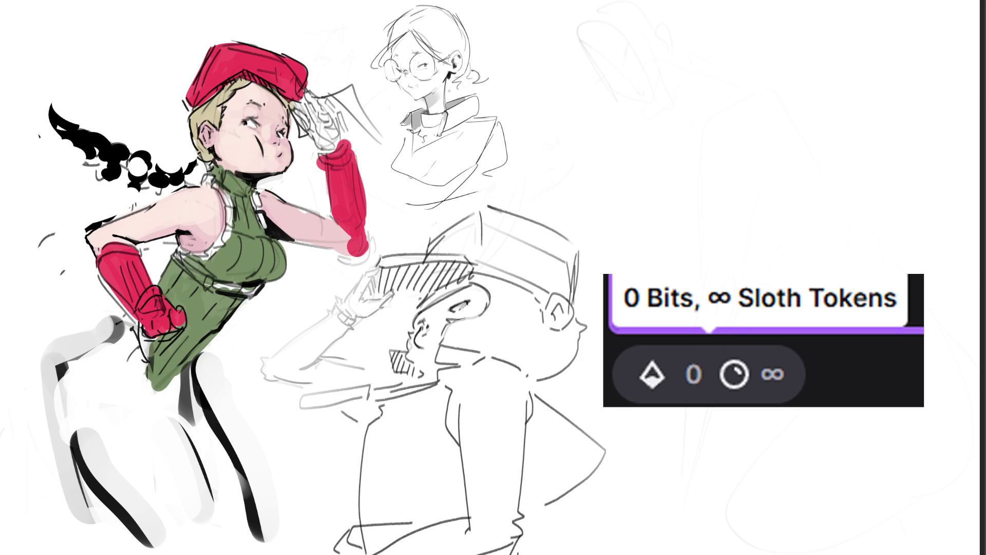
mouse_move(174, 255)
left_mouse_down()
mouse_move(262, 297)
mouse_move(192, 257)
mouse_move(233, 220)
left_mouse_up()
Shade the dress edge, add a dark collar strap, and paint blonde strands along the braid.
mouse_move(206, 176)
left_mouse_down()
mouse_move(236, 227)
mouse_move(206, 178)
mouse_move(193, 185)
left_mouse_up()
mouse_move(263, 195)
left_mouse_down()
mouse_move(269, 233)
mouse_move(268, 202)
left_mouse_up()
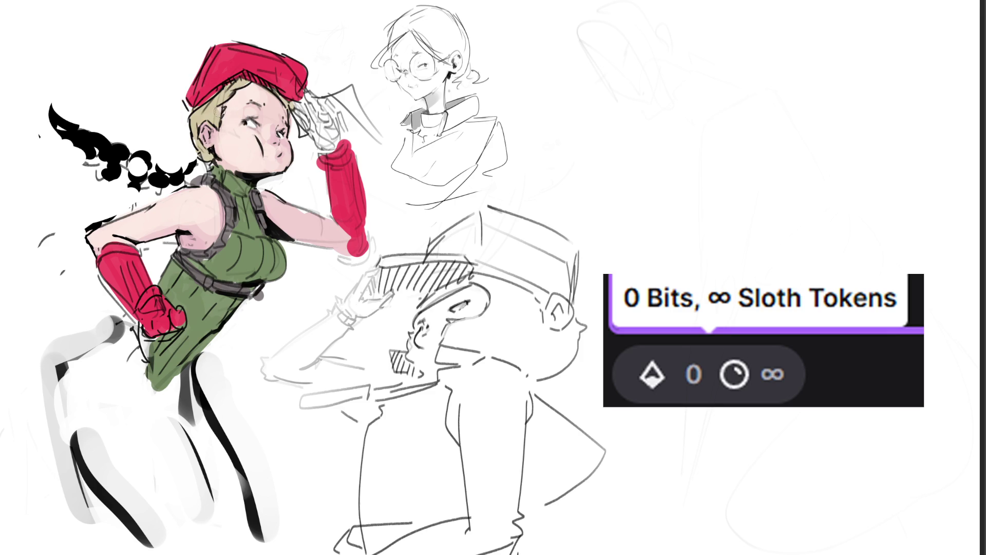
left_click_drag(236, 77, 246, 80)
mouse_move(194, 136)
left_mouse_down()
mouse_move(204, 169)
mouse_move(198, 180)
mouse_move(90, 151)
mouse_move(106, 158)
left_mouse_up()
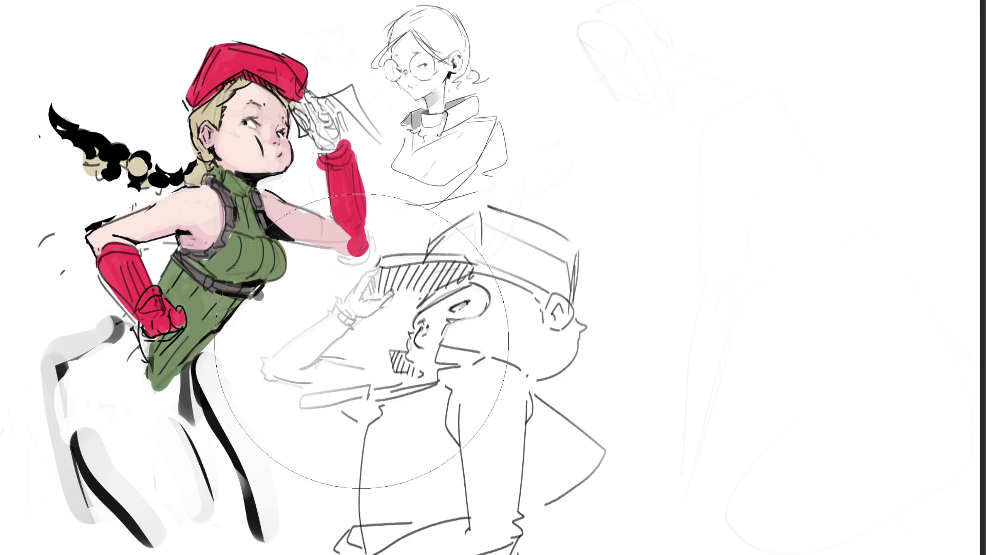
Try a tan tint over the character's skin, then undo it.
left_click_drag(313, 221, 221, 395)
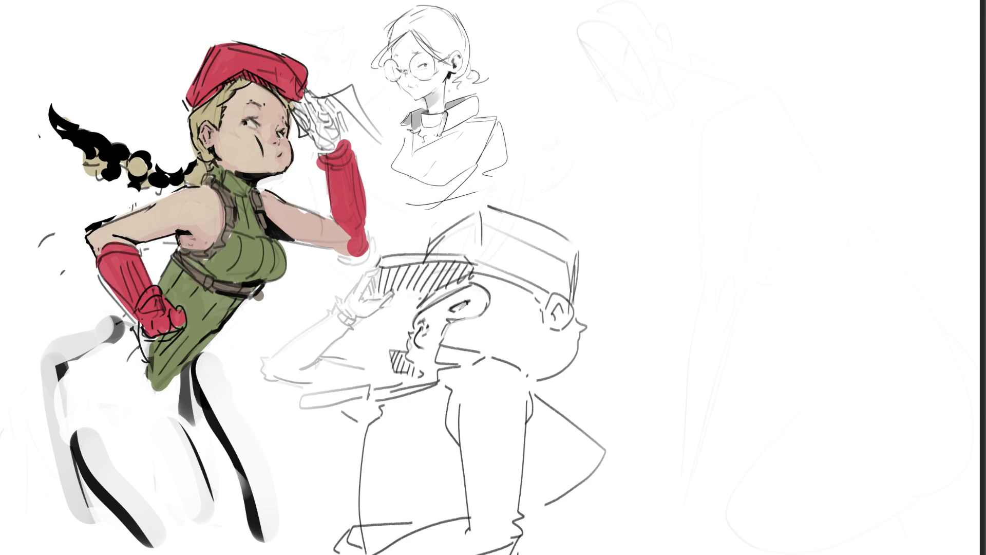
key("ctrl+z")
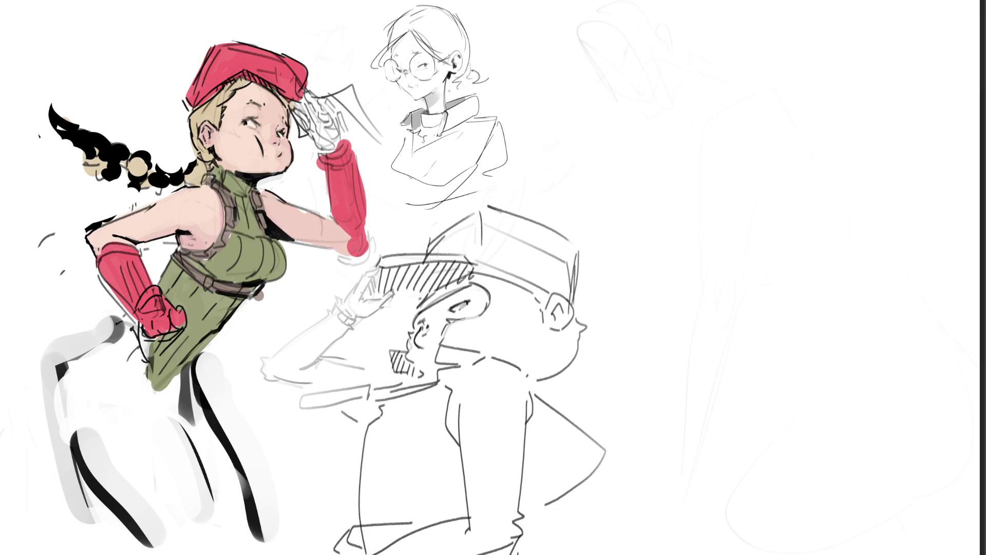
Clear the stray selection and wipe the faint upper-right sketch away with a large eraser.
left_click_drag(632, 177, 629, 174)
key("ctrl+d")
key("b")
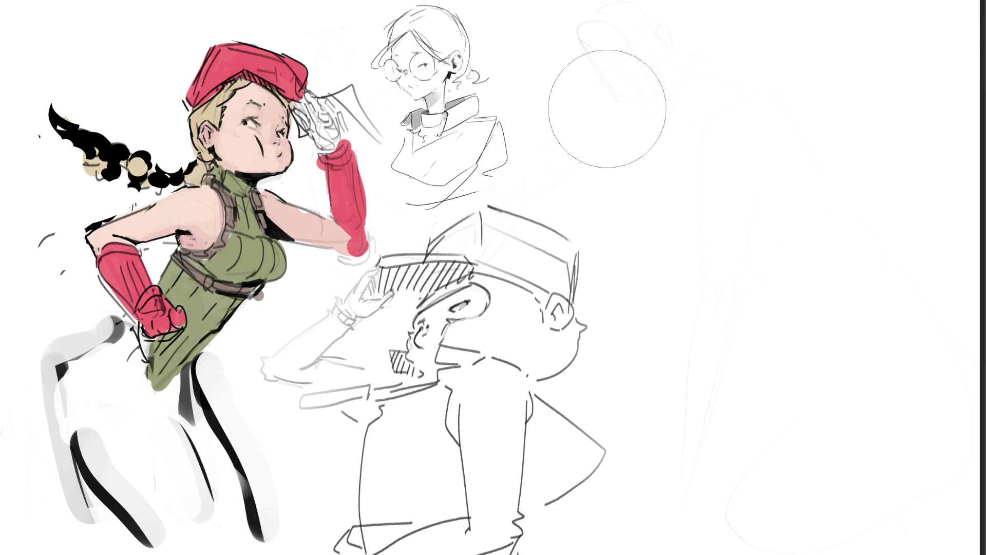
mouse_move(734, 261)
left_mouse_down()
mouse_move(638, 88)
mouse_move(705, 142)
mouse_move(724, 249)
mouse_move(784, 297)
mouse_move(843, 143)
mouse_move(947, 485)
mouse_move(696, 40)
left_mouse_up()
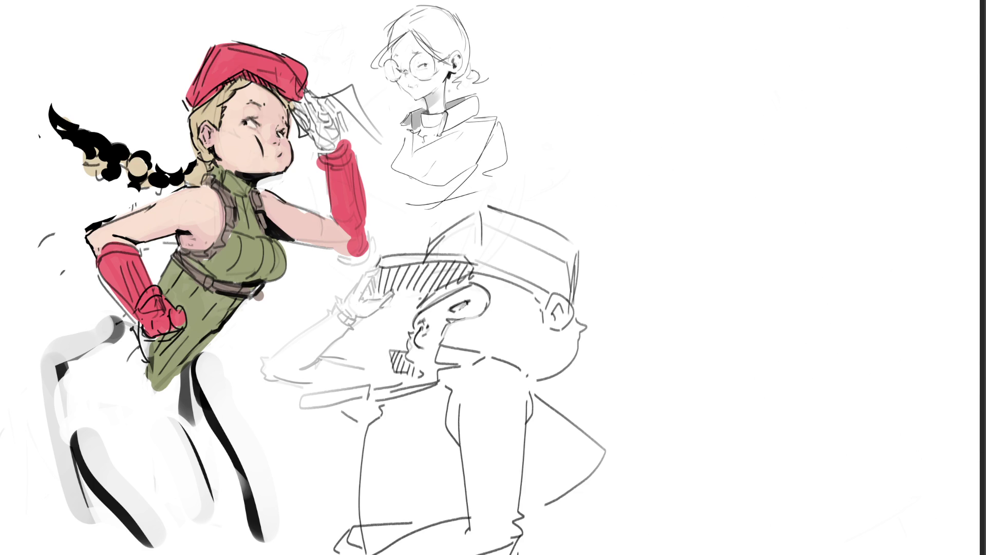
key("b")
Sketch the head outline at upper right and the bob hair framing it.
left_click_drag(658, 66, 659, 134)
mouse_move(657, 66)
left_mouse_down()
mouse_move(750, 53)
mouse_move(749, 127)
left_mouse_up()
mouse_move(654, 80)
left_mouse_down()
mouse_move(666, 135)
mouse_move(748, 115)
mouse_move(764, 99)
mouse_move(770, 142)
left_mouse_up()
left_click_drag(654, 79, 681, 251)
left_click_drag(653, 86, 634, 235)
left_click_drag(771, 138, 775, 215)
mouse_move(774, 98)
left_mouse_down()
mouse_move(798, 120)
mouse_move(812, 213)
left_mouse_up()
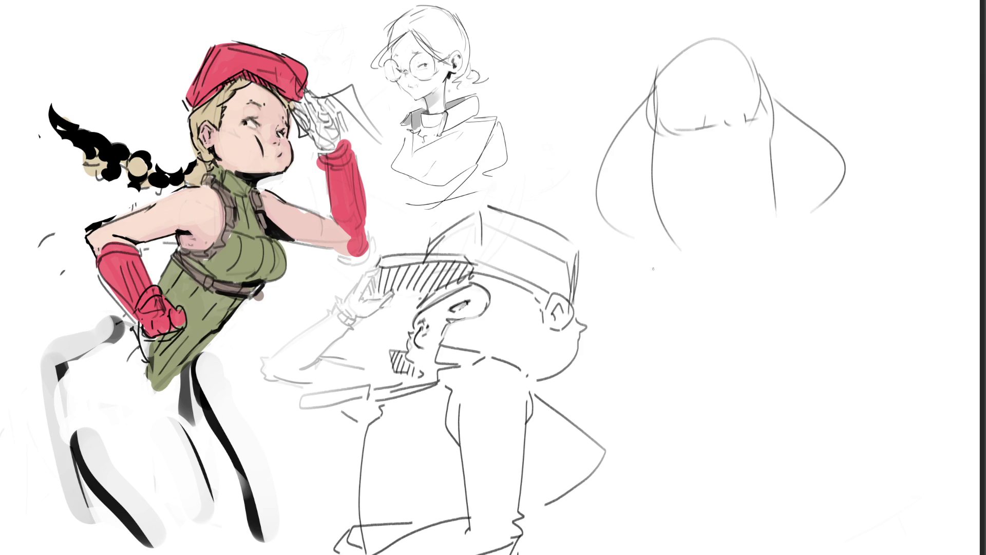
Add strand ends at the hair's lower left and right, plus a short inner mark.
mouse_move(631, 206)
left_mouse_down()
mouse_move(647, 237)
mouse_move(676, 243)
mouse_move(638, 240)
left_mouse_up()
left_click_drag(806, 220, 779, 230)
left_click_drag(814, 188, 814, 208)
left_click_drag(829, 211, 809, 222)
left_click_drag(849, 187, 825, 208)
mouse_move(844, 159)
left_mouse_down()
mouse_move(852, 188)
mouse_move(845, 198)
left_mouse_up()
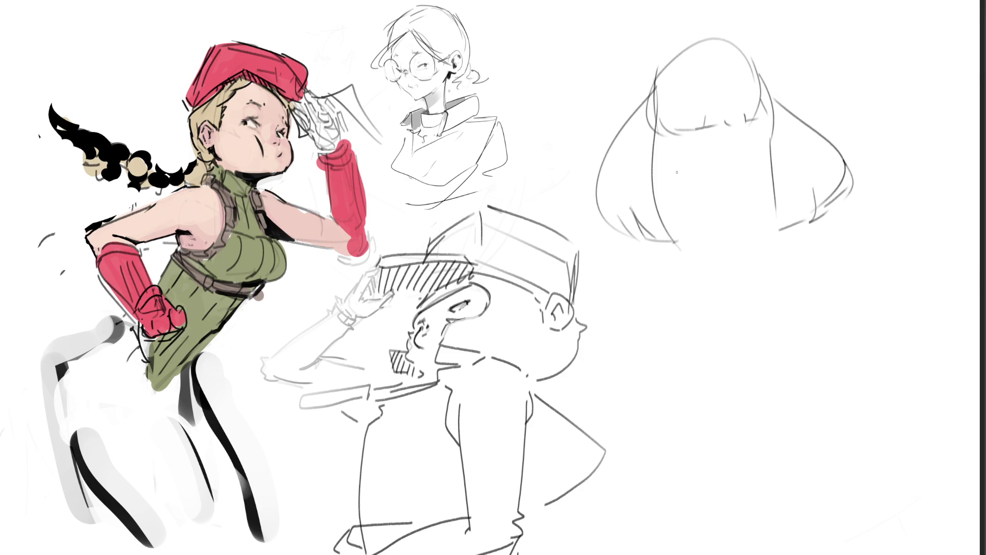
mouse_move(704, 166)
left_mouse_down()
mouse_move(672, 174)
mouse_move(755, 164)
left_mouse_up()
Draw the eyes, nose and smiling mouth, then darken the jaw and both hair sides.
left_click_drag(732, 143, 744, 147)
left_click_drag(682, 152, 698, 145)
mouse_move(726, 203)
left_mouse_down()
mouse_move(738, 210)
mouse_move(711, 223)
mouse_move(724, 261)
mouse_move(775, 222)
left_mouse_up()
mouse_move(691, 251)
left_mouse_down()
mouse_move(738, 251)
mouse_move(768, 221)
left_mouse_up()
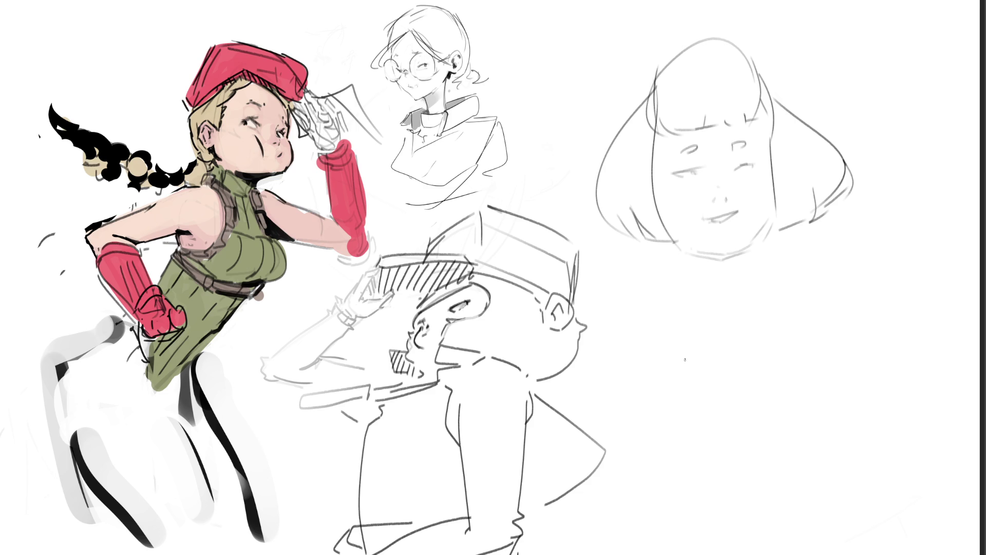
left_click_drag(666, 62, 607, 141)
left_click_drag(751, 56, 822, 139)
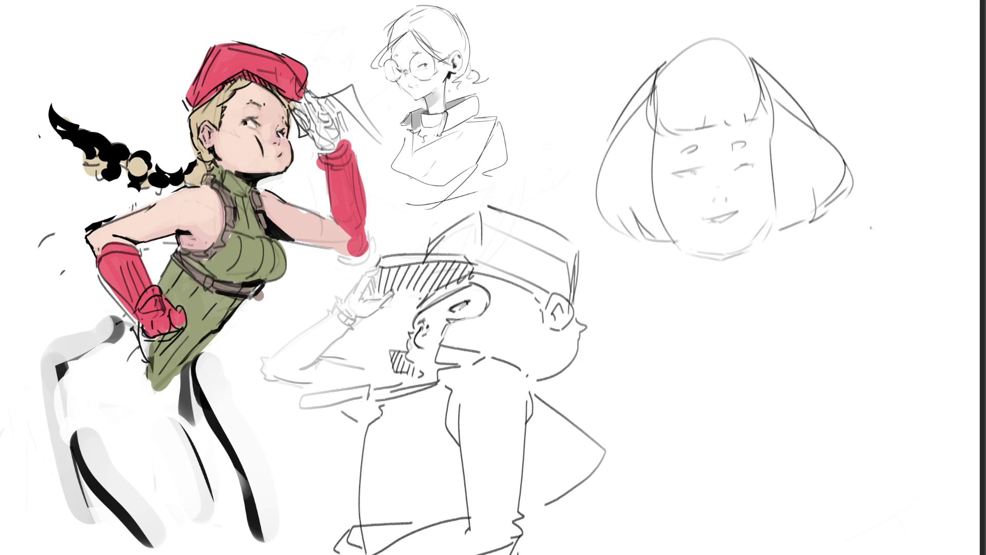
Draw the face sides, the neck and wavy hair falling on both sides.
left_click_drag(659, 125, 662, 185)
left_click_drag(768, 122, 773, 208)
left_click_drag(689, 257, 743, 360)
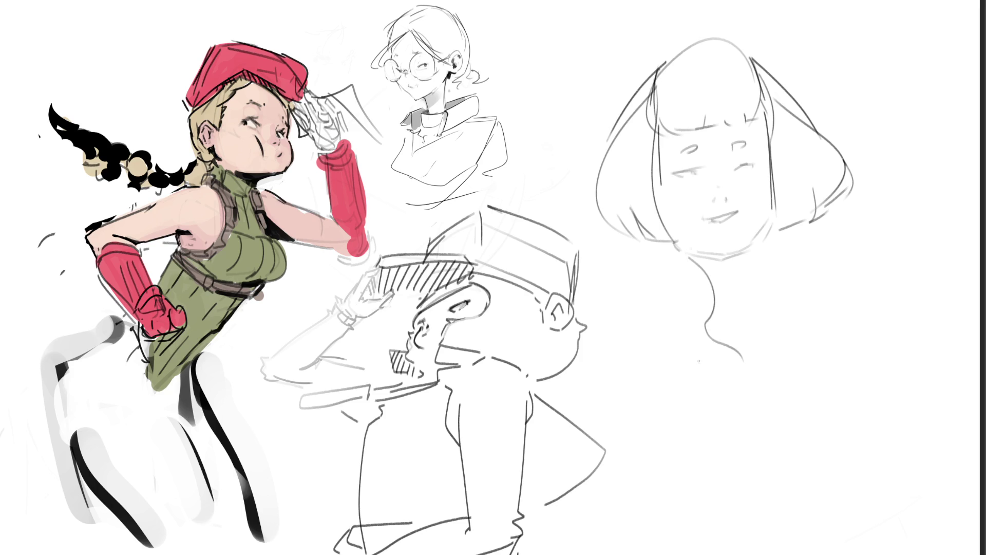
mouse_move(648, 246)
left_mouse_down()
mouse_move(610, 300)
mouse_move(648, 322)
mouse_move(658, 354)
mouse_move(690, 360)
mouse_move(703, 385)
left_mouse_up()
mouse_move(785, 226)
left_mouse_down()
mouse_move(766, 342)
mouse_move(801, 350)
left_mouse_up()
left_click_drag(799, 226, 843, 305)
left_click_drag(805, 339, 859, 322)
left_click_drag(843, 259, 865, 321)
left_click_drag(854, 280, 867, 304)
mouse_move(811, 218)
left_mouse_down()
mouse_move(872, 259)
mouse_move(861, 294)
left_mouse_up()
left_click_drag(849, 307, 871, 331)
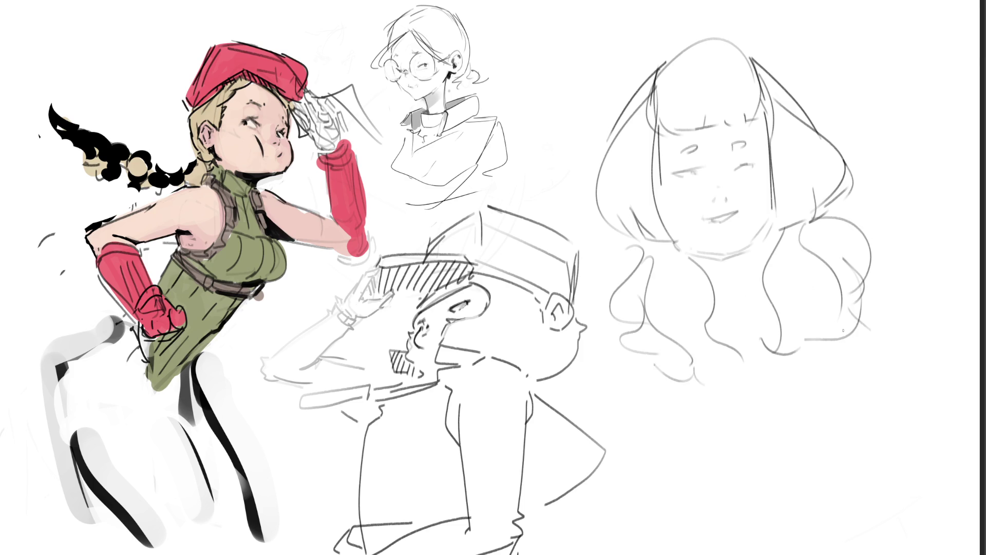
Draw the neck and collar below the face.
left_click_drag(688, 247, 748, 300)
left_click_drag(777, 225, 741, 320)
mouse_move(706, 328)
left_mouse_down()
mouse_move(746, 324)
mouse_move(762, 356)
left_mouse_up()
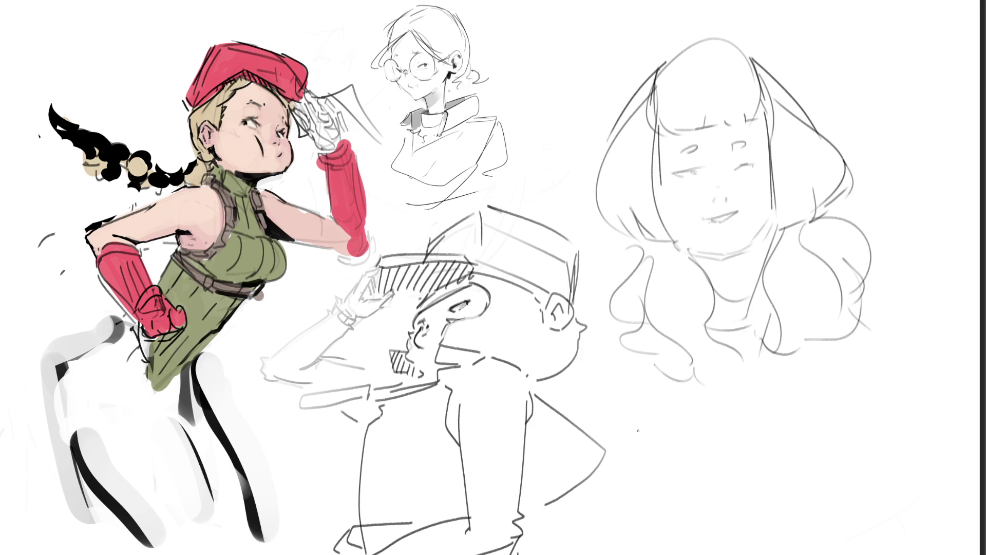
Sketch heart-shaped hands below the portrait and shoulder lines on both sides.
mouse_move(705, 422)
left_mouse_down()
mouse_move(706, 446)
mouse_move(736, 415)
left_mouse_up()
mouse_move(710, 447)
left_mouse_down()
mouse_move(744, 432)
mouse_move(748, 408)
mouse_move(762, 446)
left_mouse_up()
mouse_move(734, 413)
left_mouse_down()
mouse_move(771, 451)
mouse_move(763, 474)
left_mouse_up()
mouse_move(745, 436)
left_mouse_down()
mouse_move(747, 483)
mouse_move(715, 475)
mouse_move(691, 421)
mouse_move(661, 430)
mouse_move(662, 466)
left_mouse_up()
mouse_move(656, 433)
left_mouse_down()
mouse_move(680, 411)
mouse_move(690, 425)
mouse_move(702, 413)
left_mouse_up()
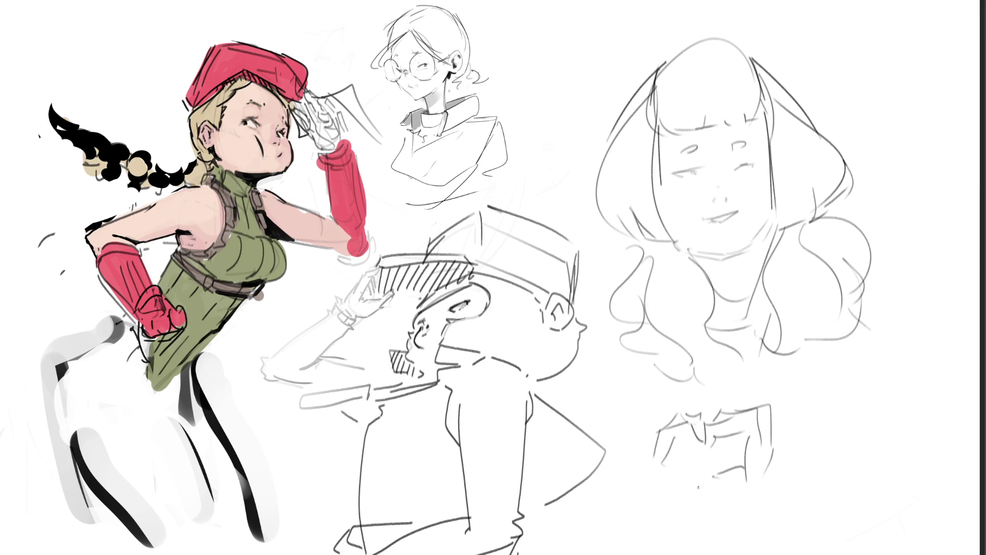
mouse_move(680, 475)
left_mouse_down()
mouse_move(711, 476)
mouse_move(699, 483)
left_mouse_up()
left_click_drag(684, 447, 679, 503)
mouse_move(646, 471)
left_mouse_down()
mouse_move(643, 493)
mouse_move(646, 472)
left_mouse_up()
mouse_move(791, 465)
left_mouse_down()
mouse_move(806, 486)
mouse_move(839, 497)
mouse_move(935, 421)
mouse_move(848, 506)
left_mouse_up()
left_click_drag(884, 312, 953, 385)
left_click_drag(623, 326, 578, 391)
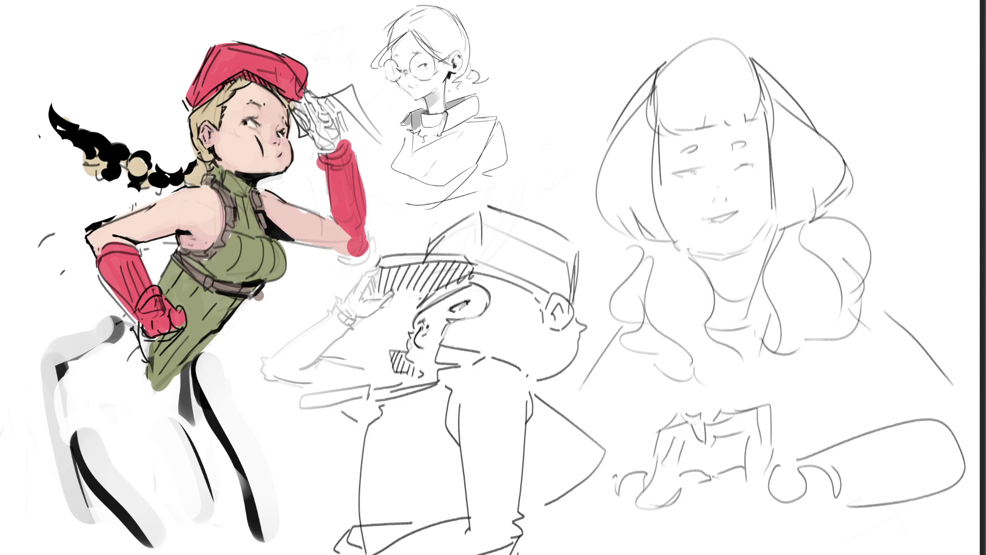
Darken the right girl's eyes, the hair lines beside her face and her jaw.
left_click_drag(682, 152, 744, 141)
left_click_drag(732, 165, 756, 165)
left_click_drag(764, 132, 772, 160)
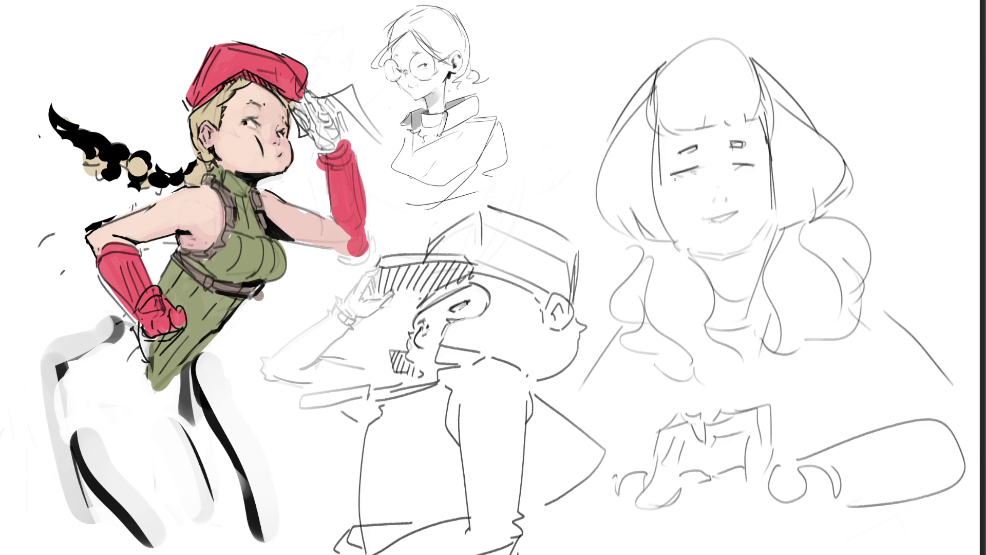
left_click_drag(662, 188, 693, 235)
left_click_drag(767, 176, 759, 239)
mouse_move(688, 248)
left_mouse_down()
mouse_move(736, 260)
mouse_move(769, 218)
mouse_move(767, 264)
left_mouse_up()
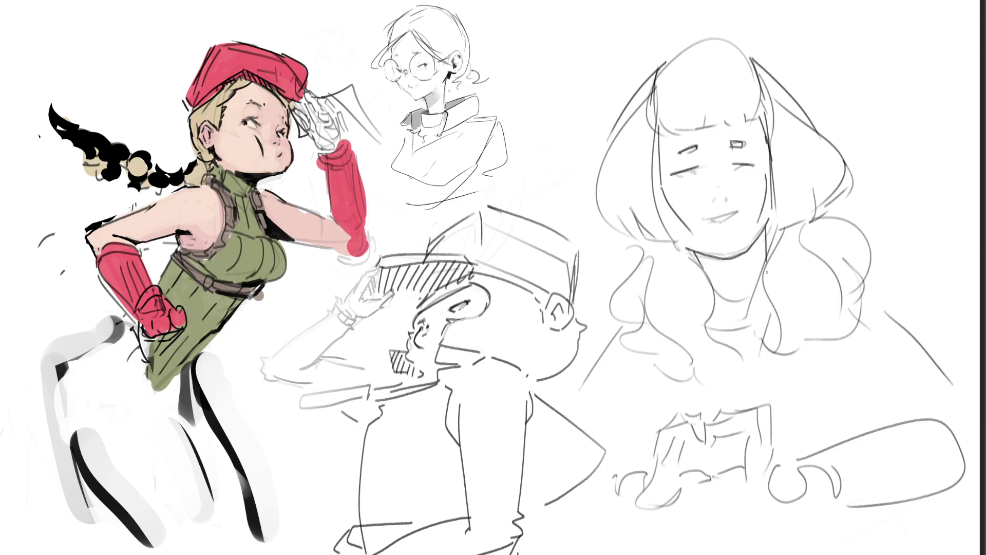
Darken the top and sides of the bob outline and add strands inside the hair.
mouse_move(652, 74)
left_mouse_down()
mouse_move(703, 47)
mouse_move(751, 57)
left_mouse_up()
mouse_move(651, 70)
left_mouse_down()
mouse_move(610, 145)
mouse_move(616, 232)
left_mouse_up()
mouse_move(751, 54)
left_mouse_down()
mouse_move(847, 168)
mouse_move(850, 211)
mouse_move(807, 221)
left_mouse_up()
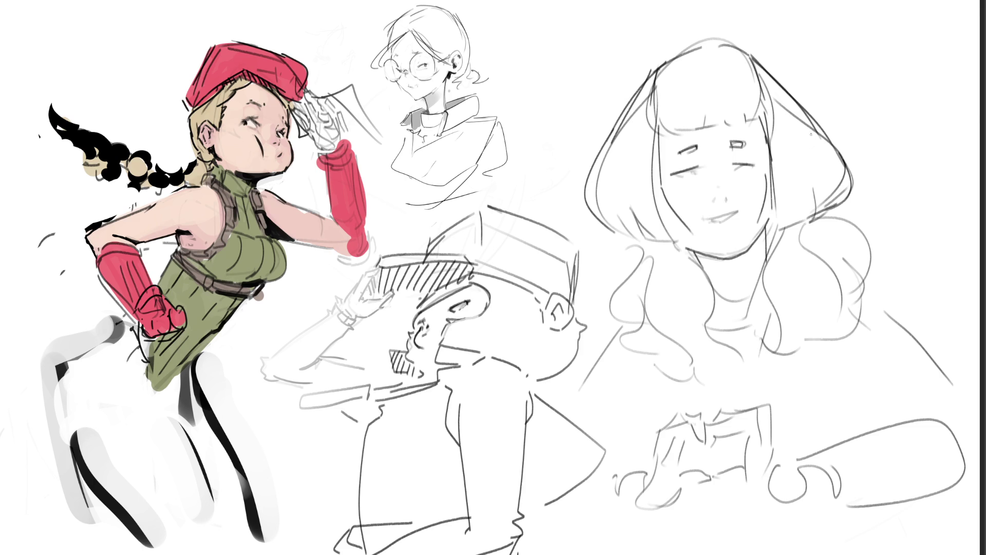
left_click_drag(633, 143, 633, 217)
mouse_move(798, 149)
left_mouse_down()
mouse_move(810, 221)
mouse_move(790, 230)
left_mouse_up()
left_click_drag(850, 167, 842, 191)
left_click_drag(812, 124, 838, 161)
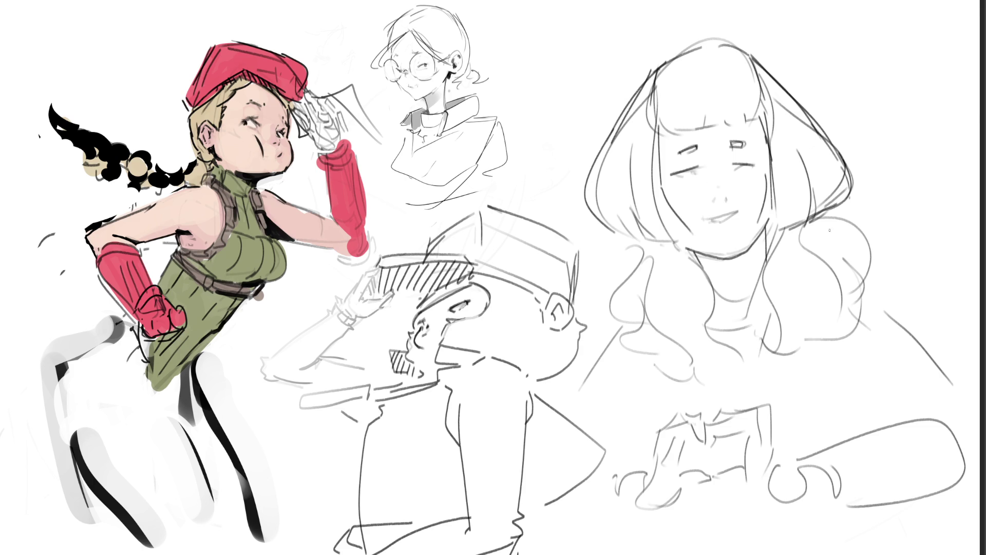
Reinforce the hair lines beside both cheeks and start hatching turtleneck ribs.
left_click_drag(658, 160, 678, 240)
left_click_drag(757, 113, 774, 239)
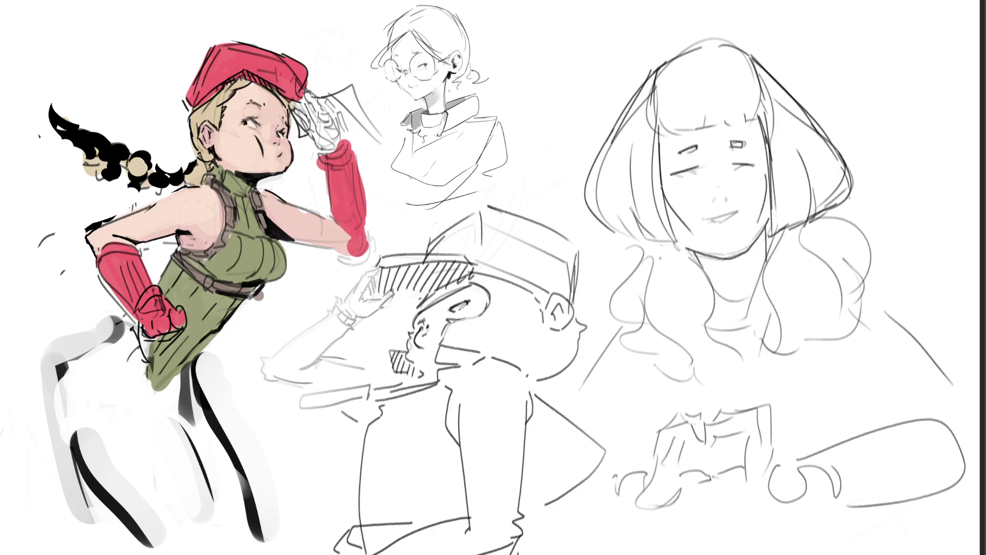
mouse_move(761, 144)
left_mouse_down()
mouse_move(774, 170)
mouse_move(779, 250)
left_mouse_up()
mouse_move(713, 257)
left_mouse_down()
mouse_move(710, 277)
mouse_move(736, 302)
left_mouse_up()
Finish the turtleneck ribbing and draw the fringe's lower edge with strand ticks.
mouse_move(748, 252)
left_mouse_down()
mouse_move(741, 301)
mouse_move(750, 291)
left_mouse_up()
left_click_drag(767, 227, 757, 271)
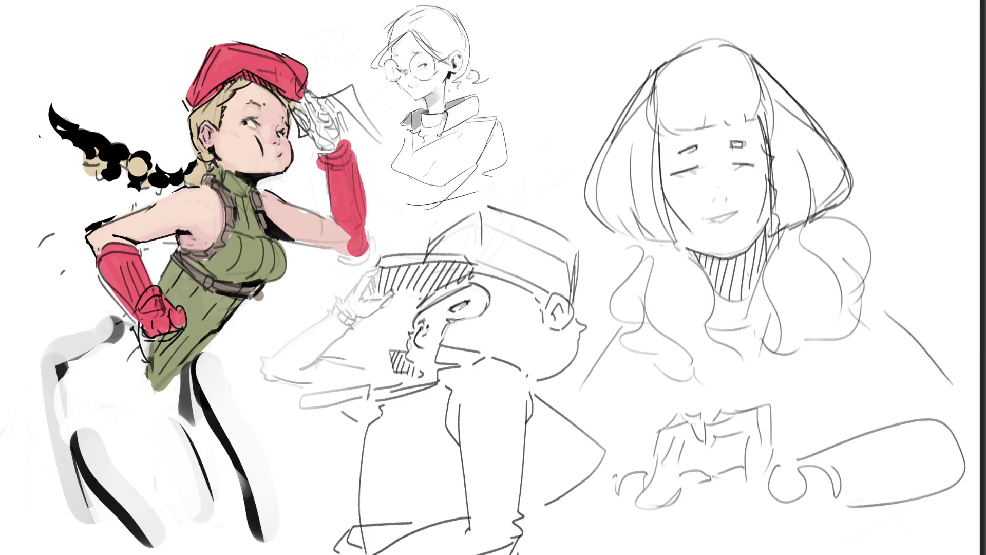
mouse_move(655, 127)
left_mouse_down()
mouse_move(669, 137)
mouse_move(727, 126)
left_mouse_up()
mouse_move(727, 125)
left_mouse_down()
mouse_move(748, 122)
mouse_move(769, 140)
left_mouse_up()
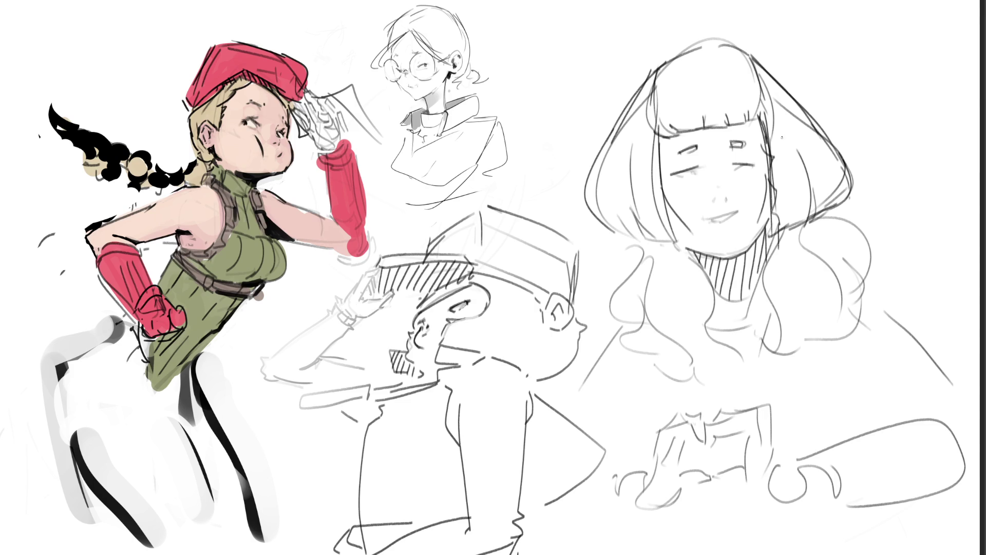
Add the mouth, a small nose stroke and a shadow under the lower lip.
mouse_move(704, 224)
left_mouse_down()
mouse_move(742, 215)
mouse_move(723, 217)
left_mouse_up()
left_click_drag(710, 200, 719, 203)
left_click_drag(723, 227, 729, 209)
Ink over the left jaw, the right wavy hair curves and the lower curls.
mouse_move(646, 236)
left_mouse_down()
mouse_move(638, 225)
mouse_move(649, 238)
mouse_move(689, 241)
mouse_move(631, 285)
mouse_move(609, 339)
left_mouse_up()
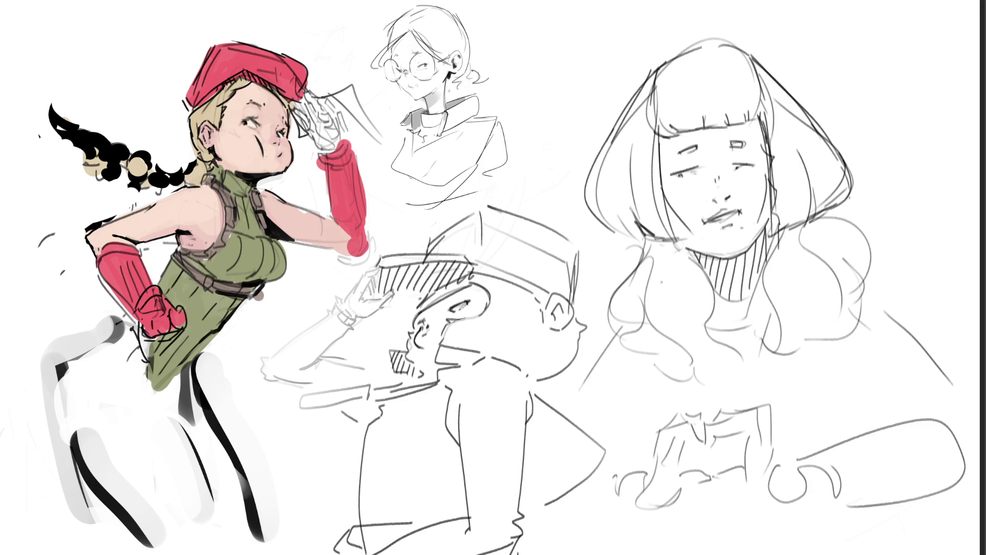
left_click_drag(768, 222, 777, 350)
left_click_drag(810, 235, 839, 282)
mouse_move(819, 211)
left_mouse_down()
mouse_move(848, 241)
mouse_move(879, 303)
left_mouse_up()
left_click_drag(850, 309, 845, 336)
mouse_move(660, 344)
left_mouse_down()
mouse_move(740, 368)
mouse_move(758, 356)
left_mouse_up()
left_click_drag(800, 327, 775, 353)
left_click_drag(811, 346, 853, 321)
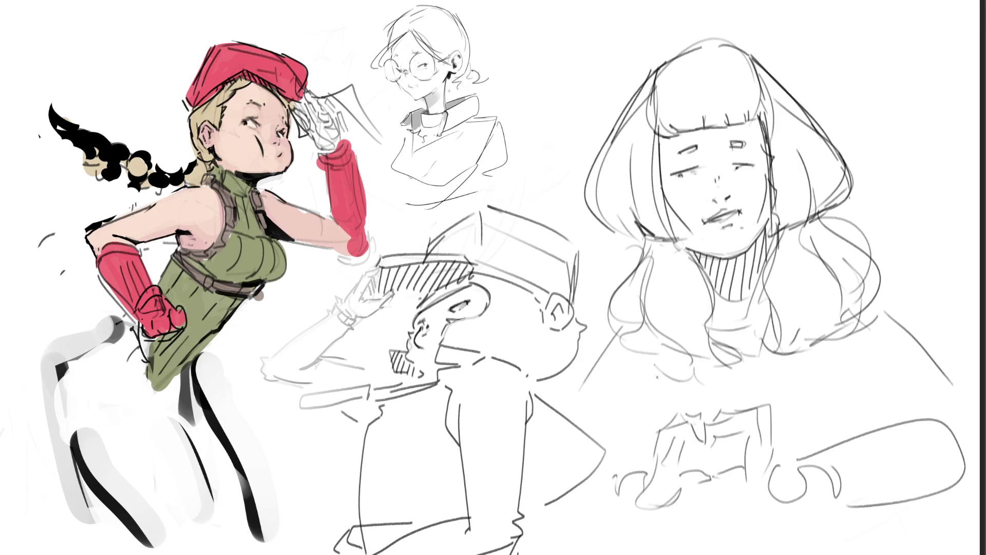
Add both shoulder lines and redraw the finger edges of the heart hands.
mouse_move(636, 322)
left_mouse_down()
mouse_move(617, 327)
mouse_move(589, 379)
left_mouse_up()
left_click_drag(885, 305, 967, 401)
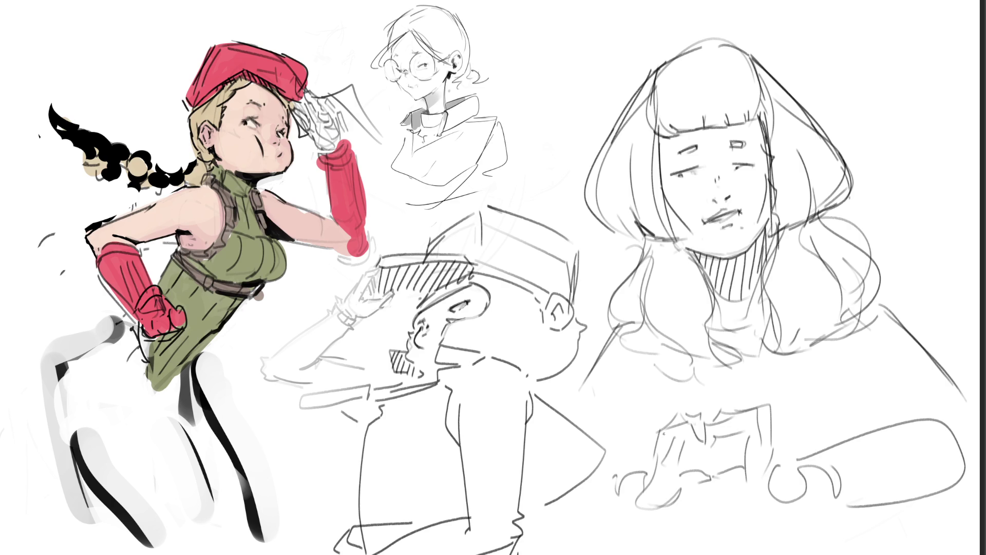
mouse_move(651, 437)
left_mouse_down()
mouse_move(650, 490)
mouse_move(675, 417)
mouse_move(706, 406)
mouse_move(712, 422)
mouse_move(764, 400)
mouse_move(770, 449)
left_mouse_up()
Redraw the fingers of both hands and the heart shape between them.
left_click_drag(697, 445, 677, 436)
mouse_move(678, 438)
left_mouse_down()
mouse_move(670, 461)
mouse_move(717, 435)
left_mouse_up()
mouse_move(717, 437)
left_mouse_down()
mouse_move(740, 430)
mouse_move(743, 456)
left_mouse_up()
left_click_drag(684, 469, 707, 477)
left_click_drag(674, 501, 697, 486)
mouse_move(741, 459)
left_mouse_down()
mouse_move(714, 473)
mouse_move(752, 481)
left_mouse_up()
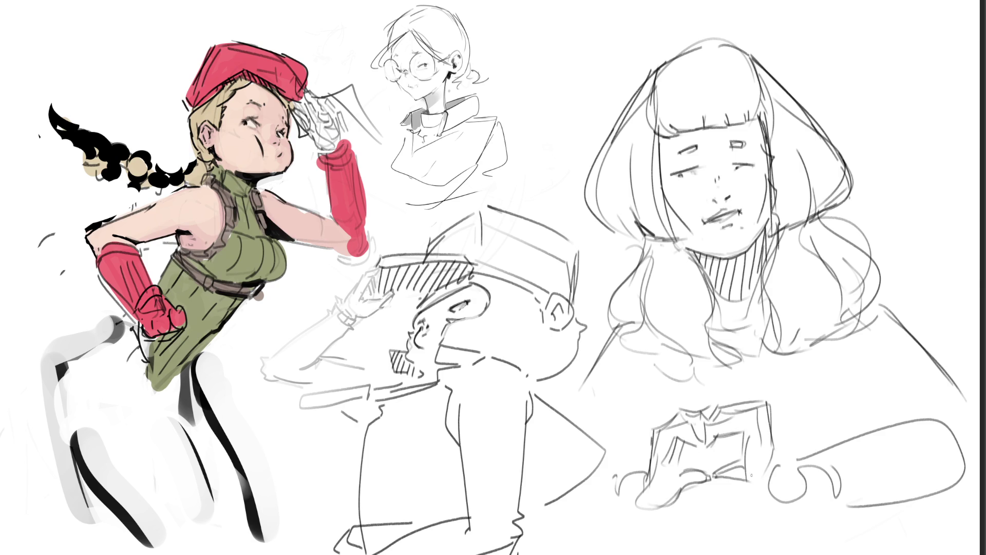
left_click_drag(679, 440, 692, 467)
mouse_move(743, 432)
left_mouse_down()
mouse_move(754, 494)
mouse_move(747, 486)
left_mouse_up()
left_click_drag(749, 495, 773, 498)
left_click_drag(770, 443, 785, 503)
Add thumb lines and arm edges, then sketch crossing torso lines above the hands.
left_click_drag(795, 464, 793, 507)
mouse_move(636, 474)
left_mouse_down()
mouse_move(649, 509)
mouse_move(673, 502)
mouse_move(632, 471)
left_mouse_up()
mouse_move(633, 470)
left_mouse_down()
mouse_move(625, 479)
mouse_move(647, 457)
left_mouse_up()
left_click_drag(805, 456, 889, 427)
left_click_drag(956, 424, 936, 416)
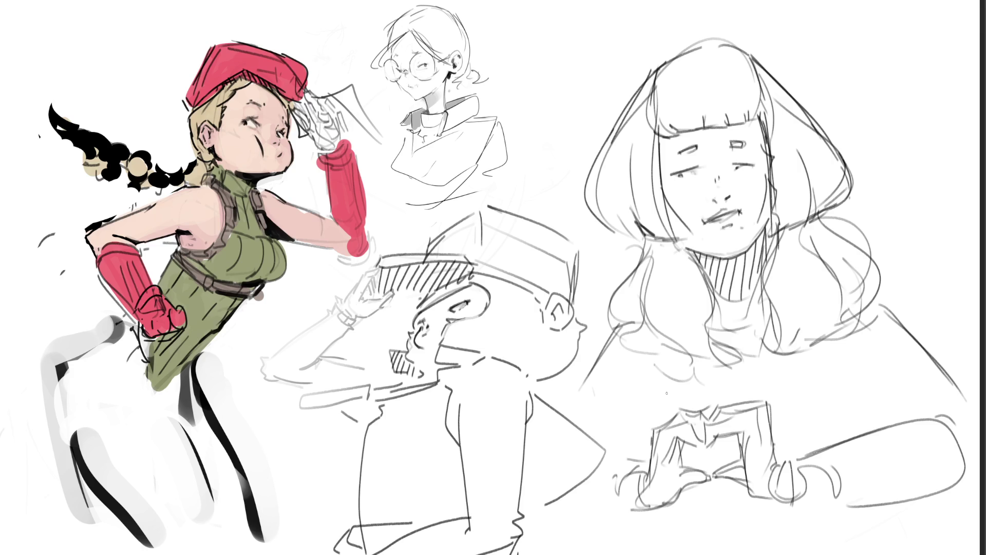
left_click_drag(779, 334, 678, 406)
left_click_drag(684, 352, 851, 412)
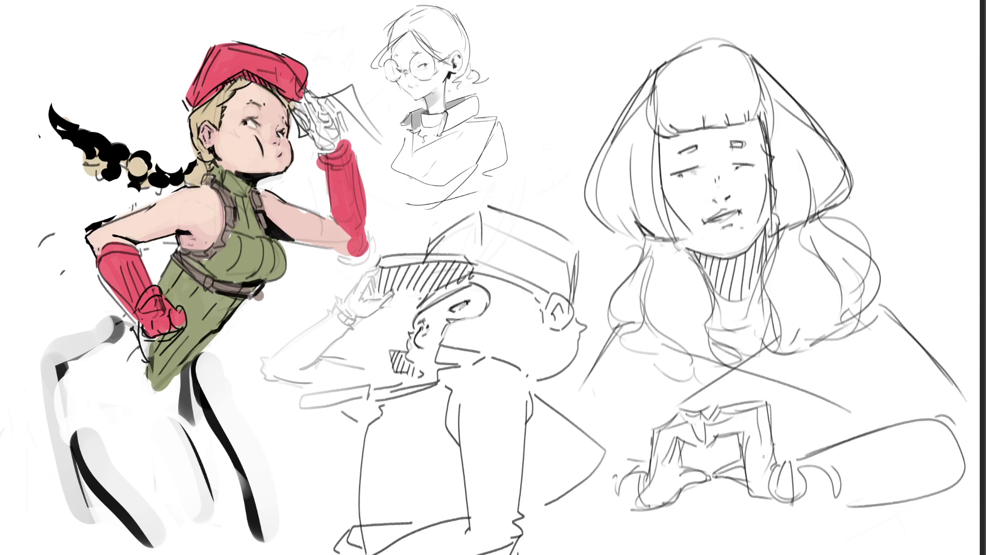
Redraw both shoulder lines and sketch crossing forearms leading to the hands.
mouse_move(611, 312)
left_mouse_down()
mouse_move(587, 356)
mouse_move(597, 401)
left_mouse_up()
left_click_drag(881, 288, 955, 381)
left_click_drag(779, 336, 686, 395)
left_click_drag(690, 345, 823, 394)
left_click_drag(678, 393, 774, 381)
left_click_drag(714, 329, 658, 401)
left_click_drag(758, 400, 820, 373)
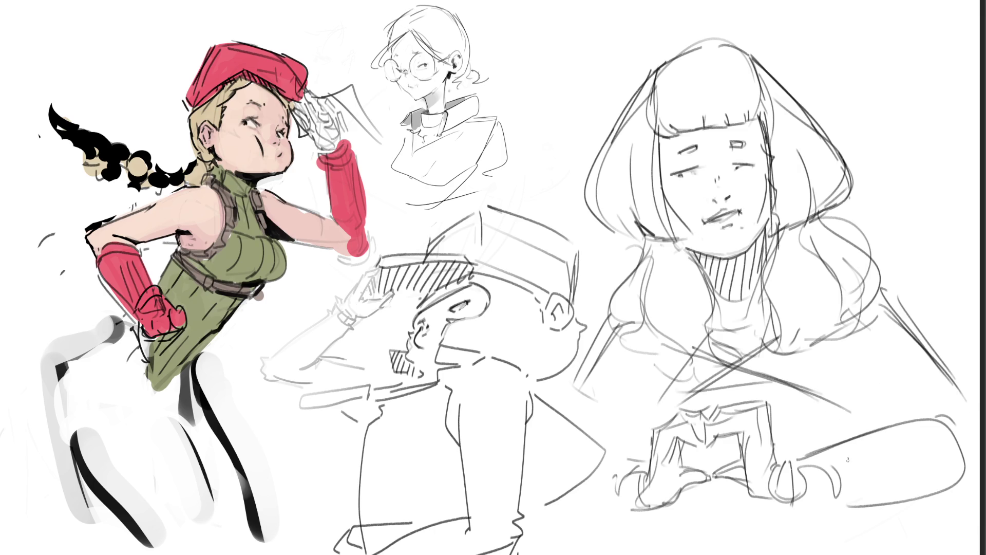
Hand-letter a vertical 'BRB' beside the glasses girl's head.
mouse_move(508, 45)
left_mouse_down()
mouse_move(523, 83)
mouse_move(542, 70)
mouse_move(513, 95)
left_mouse_up()
mouse_move(520, 133)
left_mouse_down()
mouse_move(512, 108)
mouse_move(537, 119)
mouse_move(547, 174)
left_mouse_up()
left_click(560, 120)
left_click_drag(526, 142, 550, 177)
left_click_drag(530, 117, 568, 118)
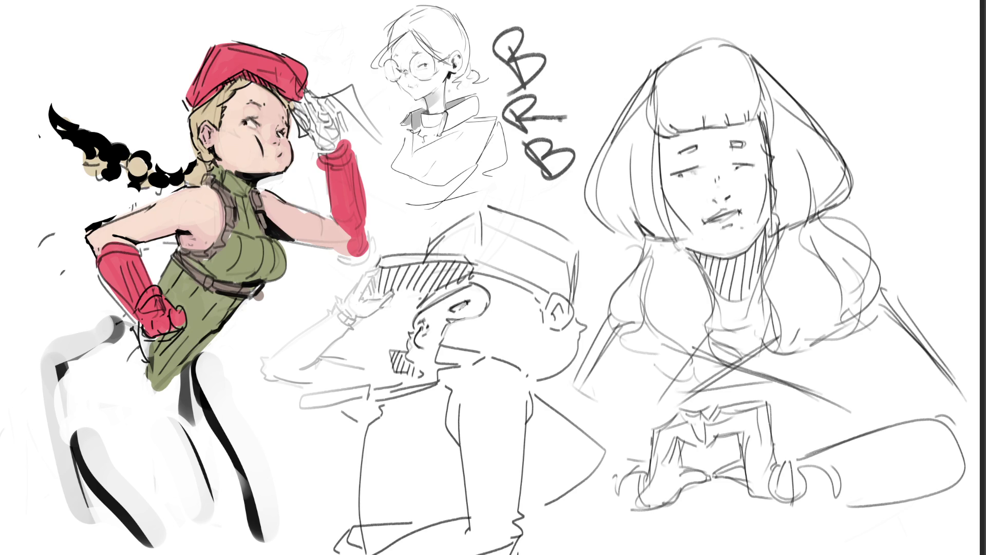
Handwrite '10-15 mins' to the right of the top B and underline 'mins'.
mouse_move(566, 48)
left_mouse_down()
mouse_move(570, 62)
mouse_move(582, 44)
mouse_move(611, 36)
left_mouse_up()
mouse_move(615, 24)
left_mouse_down()
mouse_move(619, 44)
mouse_move(635, 18)
mouse_move(672, 29)
left_mouse_up()
left_click_drag(678, 29, 708, 22)
mouse_move(719, 10)
left_mouse_down()
mouse_move(711, 24)
mouse_move(720, 27)
left_mouse_up()
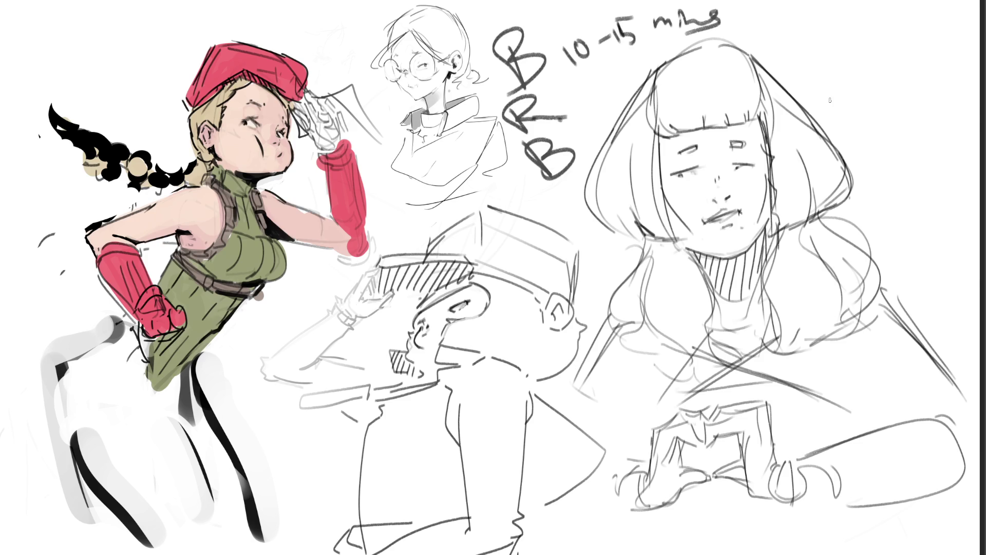
Undo all strokes of the 'BRB 10-15 mins' note, then flip the canvas horizontally.
key("ctrl+z")
key("ctrl+z")
key("ctrl+z")
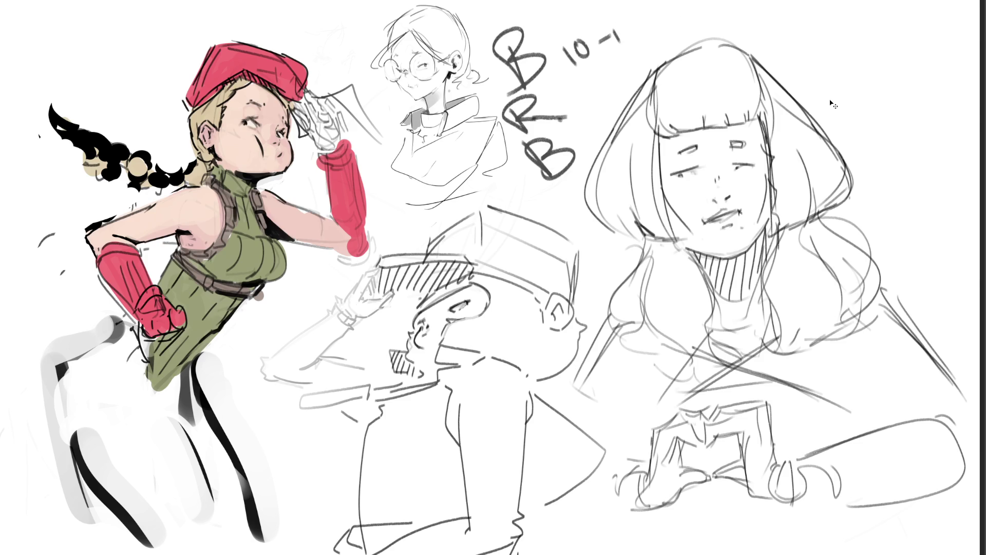
key("ctrl+z")
key("ctrl+z")
key("ctrl+z")
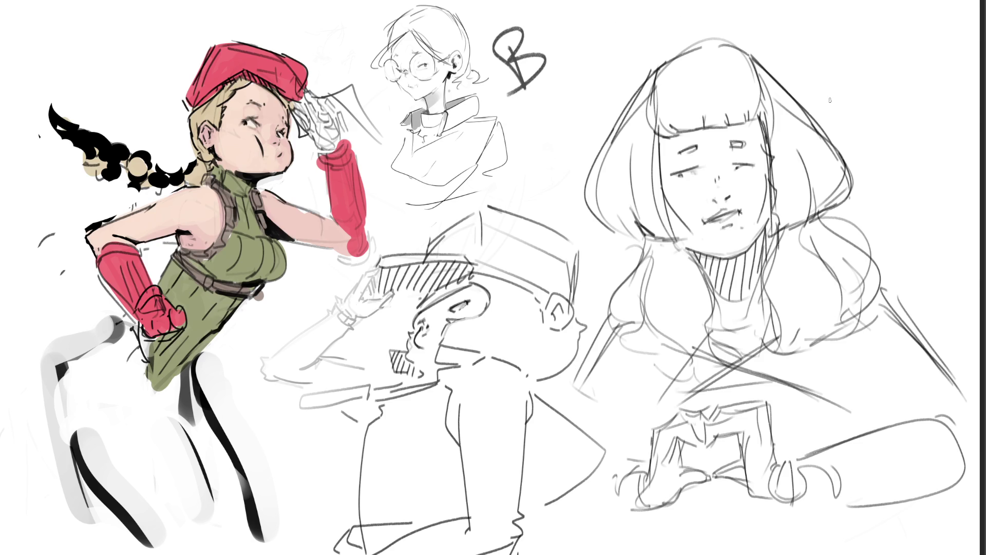
key("ctrl+z")
key("ctrl+z")
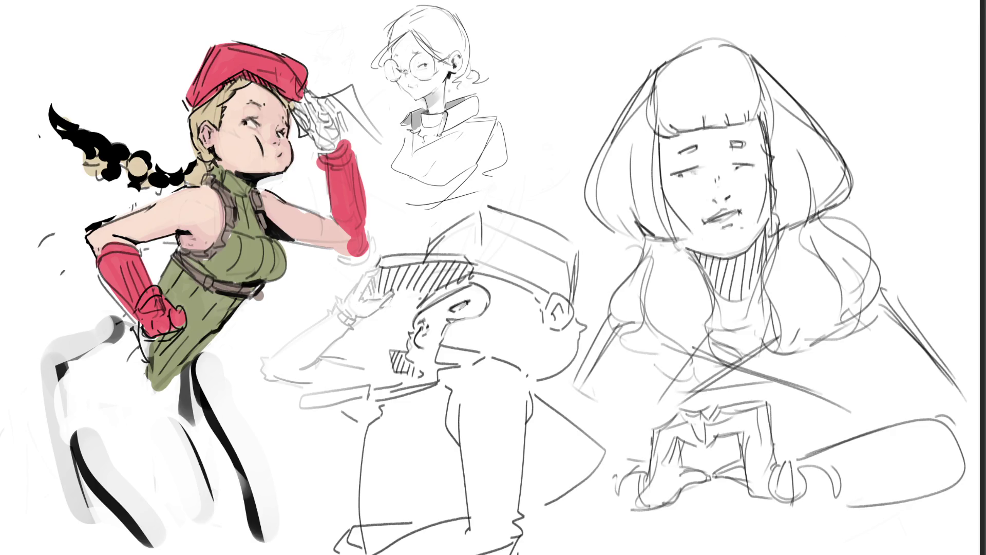
key("m")
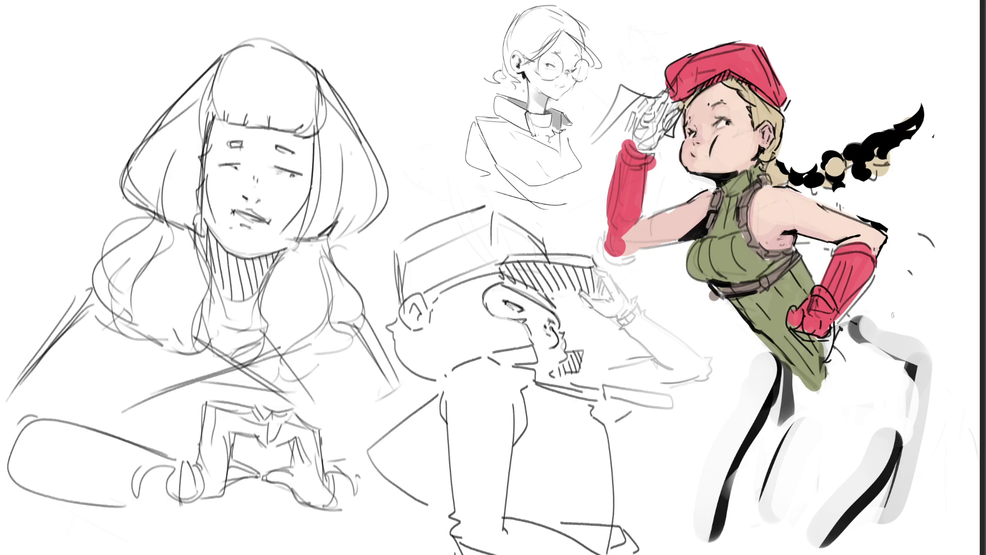
Free-transform the left girl sketch, skewing its top leftward and rotating it slightly counter-clockwise.
key("ctrl+t")
left_click_drag(200, 44, 172, 48)
left_click_drag(386, 279, 369, 250)
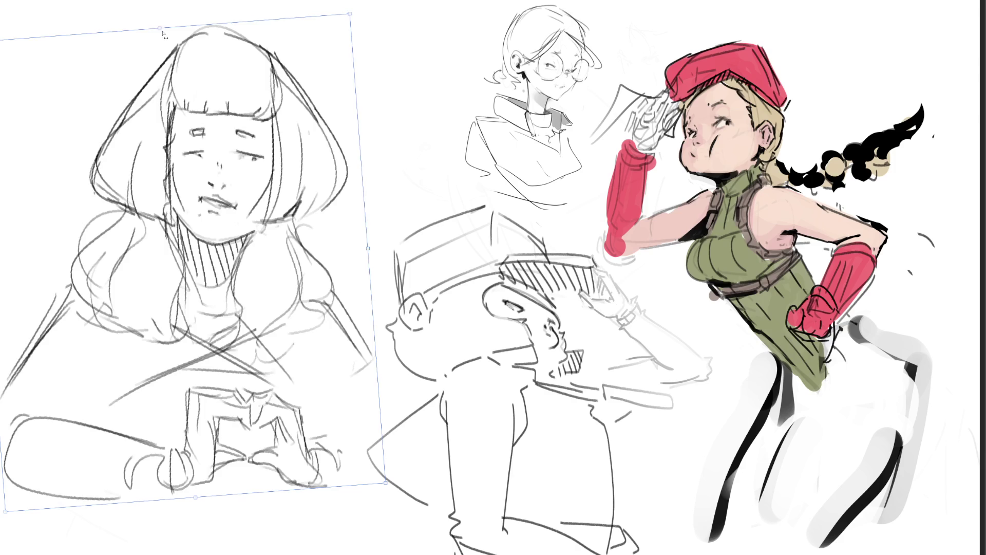
left_click_drag(165, 34, 157, 31)
key("Return")
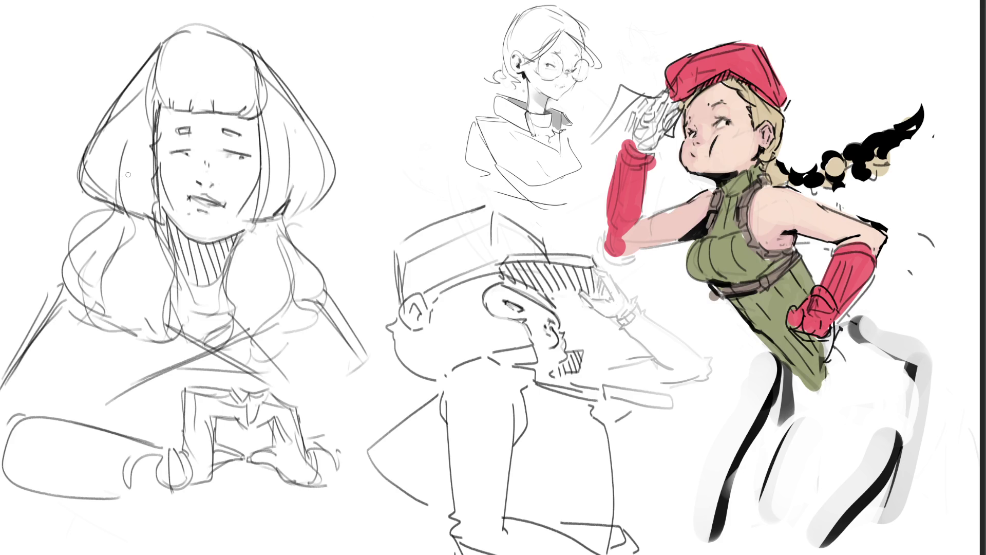
Fill the left girl's hair with flat tan, then tidy its outline and extend tan down to the hands.
key("bracketright")
key("bracketright")
key("bracketright")
key("bracketright")
left_click(198, 77)
mouse_move(202, 77)
left_mouse_down()
mouse_move(285, 178)
mouse_move(290, 165)
mouse_move(210, 135)
mouse_move(190, 87)
mouse_move(126, 168)
mouse_move(185, 205)
mouse_move(242, 221)
mouse_move(165, 283)
mouse_move(114, 254)
mouse_move(121, 318)
mouse_move(216, 329)
mouse_move(257, 278)
mouse_move(261, 291)
mouse_move(305, 308)
mouse_move(291, 292)
mouse_move(295, 329)
mouse_move(205, 238)
mouse_move(277, 267)
mouse_move(270, 293)
mouse_move(296, 308)
mouse_move(257, 252)
mouse_move(292, 178)
left_mouse_up()
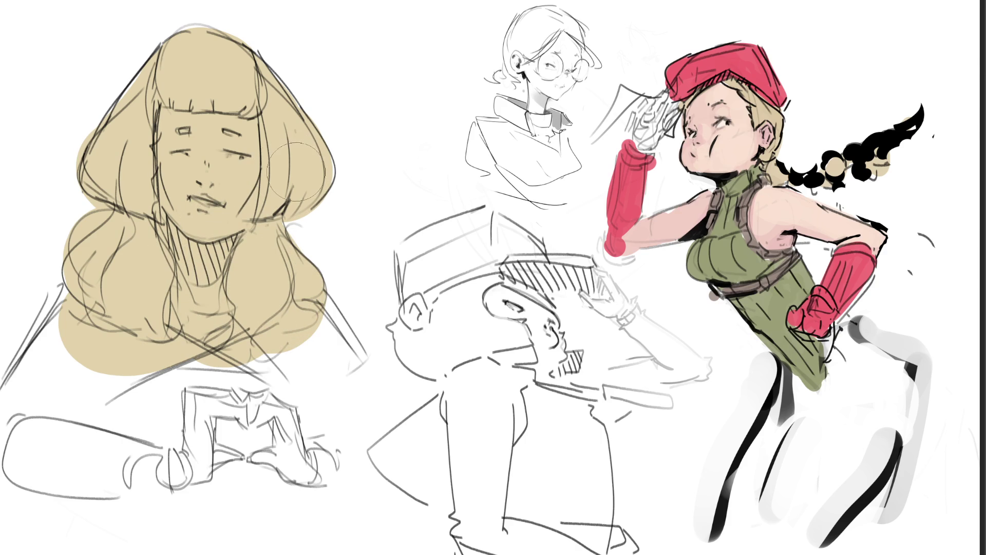
key("bracketleft")
key("bracketleft")
key("bracketleft")
mouse_move(277, 116)
left_mouse_down()
mouse_move(241, 67)
mouse_move(191, 57)
left_mouse_up()
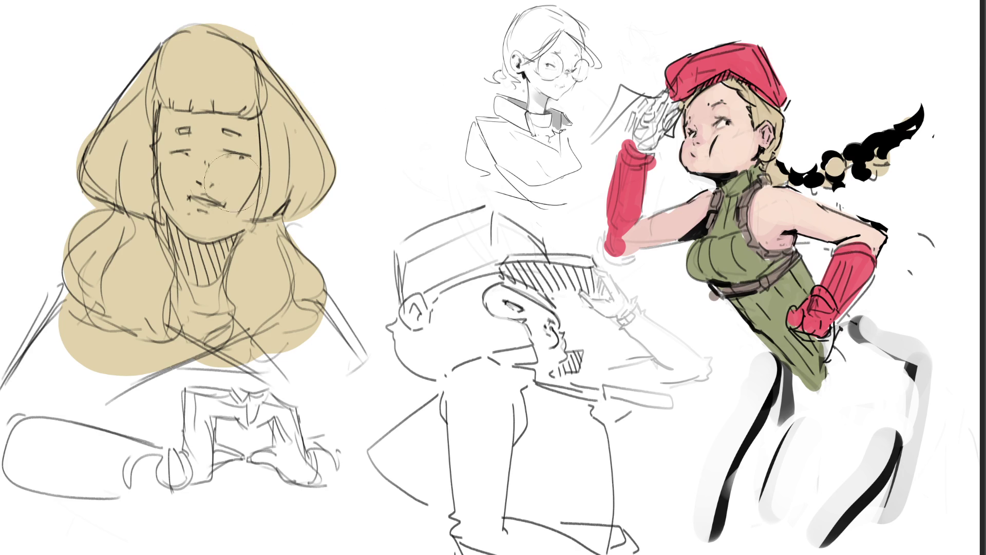
left_click_drag(88, 81, 118, 77)
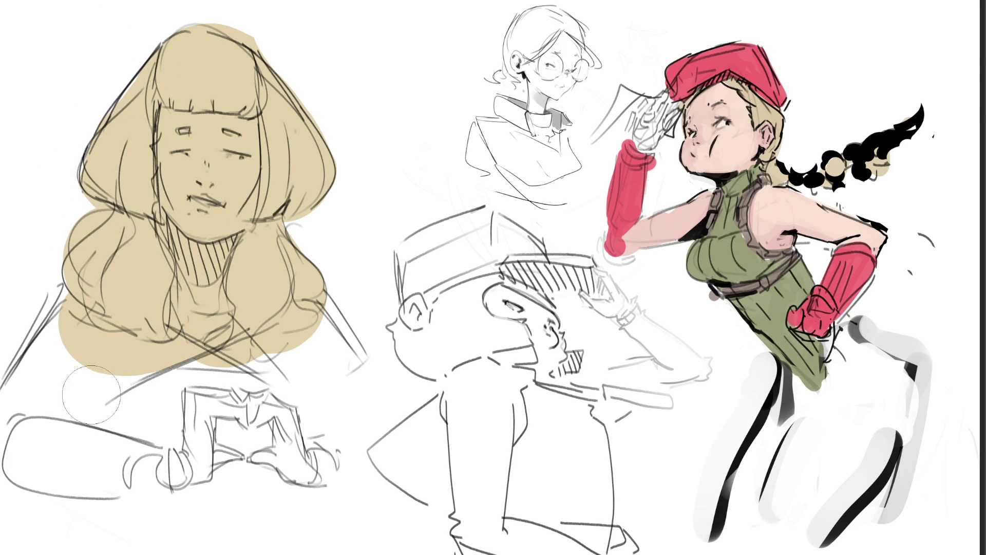
mouse_move(72, 321)
left_mouse_down()
mouse_move(23, 447)
mouse_move(167, 472)
mouse_move(185, 370)
mouse_move(46, 329)
mouse_move(324, 355)
mouse_move(255, 330)
mouse_move(319, 360)
mouse_move(334, 308)
mouse_move(364, 406)
mouse_move(215, 417)
mouse_move(316, 436)
mouse_move(339, 416)
mouse_move(360, 452)
mouse_move(327, 446)
mouse_move(360, 463)
mouse_move(375, 442)
mouse_move(308, 380)
mouse_move(326, 459)
left_mouse_up()
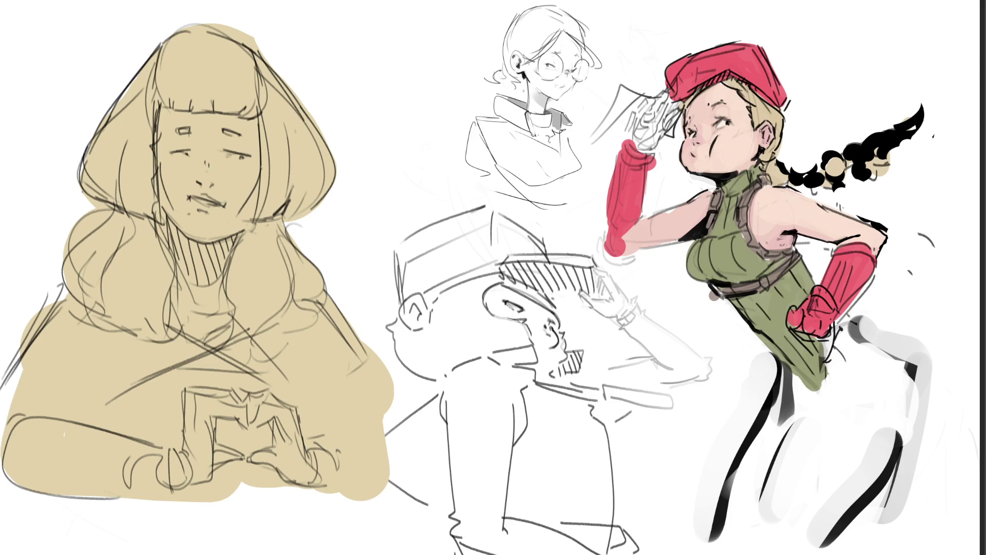
Paint the left half of the face and the neck a light peach skin tone.
mouse_move(175, 129)
left_mouse_down()
mouse_move(185, 195)
mouse_move(226, 221)
mouse_move(247, 154)
mouse_move(208, 175)
mouse_move(188, 154)
left_mouse_up()
mouse_move(198, 242)
left_mouse_down()
mouse_move(200, 308)
mouse_move(213, 252)
mouse_move(214, 272)
left_mouse_up()
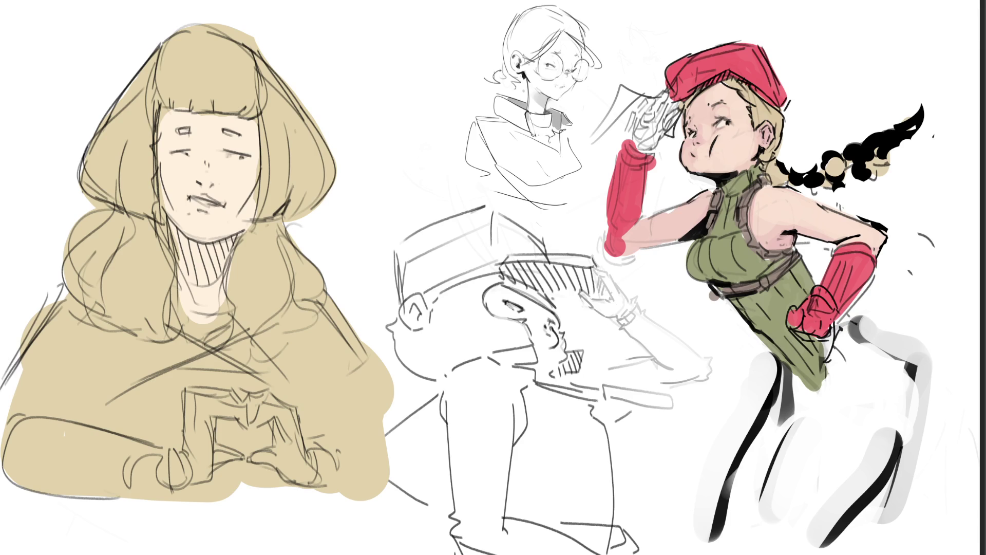
Add pink blush to the cheeks, under the eyes, jaw and neck, and tint the lips mauve.
mouse_move(247, 185)
left_mouse_down()
mouse_move(254, 203)
mouse_move(249, 191)
mouse_move(242, 226)
left_mouse_up()
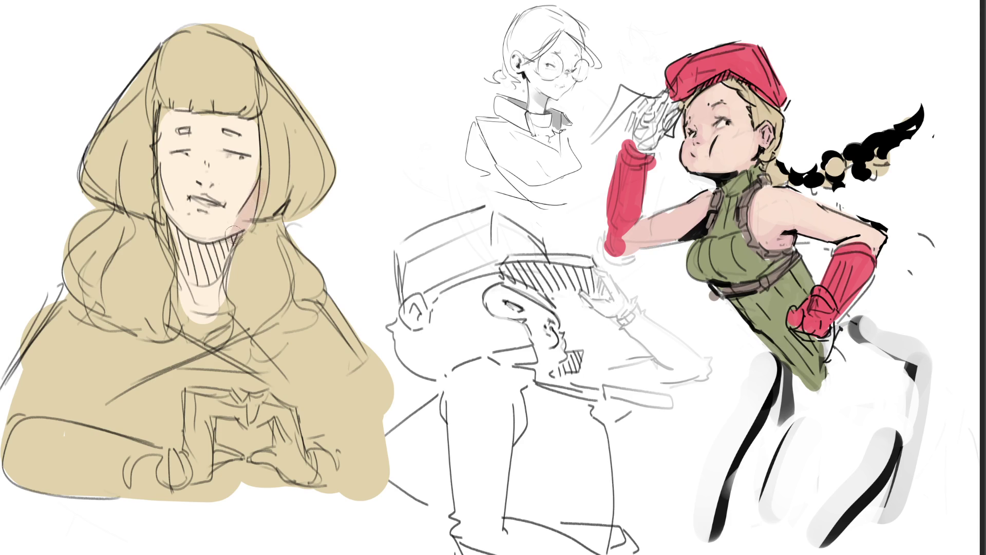
mouse_move(163, 175)
left_mouse_down()
mouse_move(190, 254)
mouse_move(215, 268)
mouse_move(205, 288)
left_mouse_up()
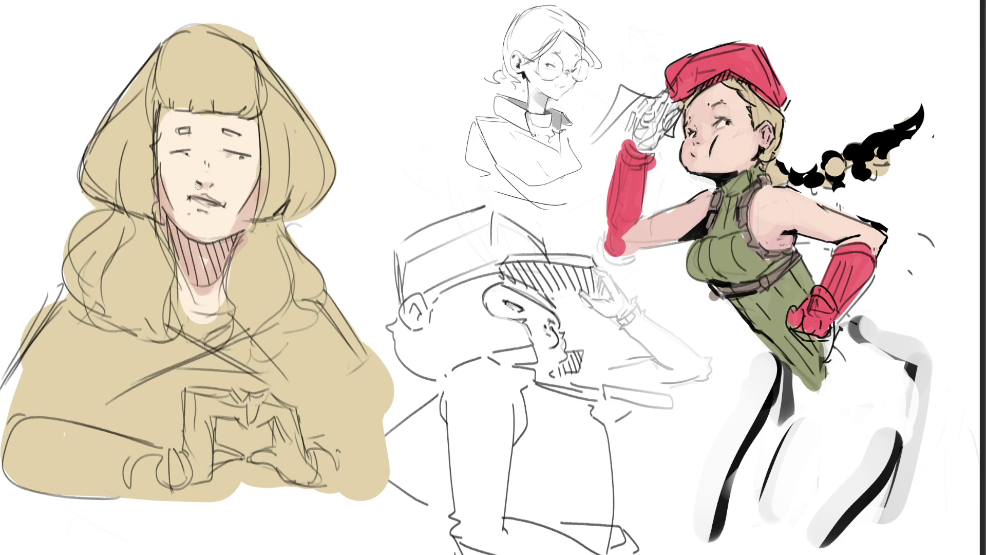
left_click_drag(190, 139, 228, 144)
left_click_drag(160, 112, 218, 114)
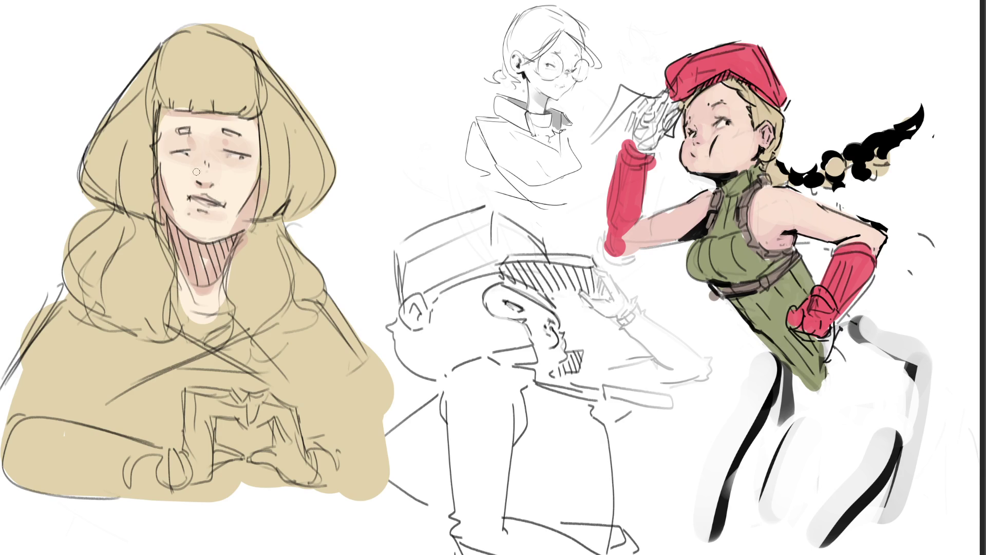
left_click_drag(198, 202, 220, 204)
Paint the shawl red across the shoulders, with darker red over the chest.
key("bracketright")
mouse_move(62, 319)
left_mouse_down()
mouse_move(146, 360)
mouse_move(64, 383)
mouse_move(34, 406)
mouse_move(106, 406)
mouse_move(198, 336)
mouse_move(274, 354)
mouse_move(332, 334)
mouse_move(305, 391)
mouse_move(360, 355)
mouse_move(382, 411)
mouse_move(362, 445)
left_mouse_up()
mouse_move(175, 355)
left_mouse_down()
mouse_move(123, 426)
mouse_move(198, 368)
mouse_move(262, 378)
mouse_move(226, 375)
mouse_move(252, 422)
mouse_move(228, 432)
mouse_move(259, 431)
mouse_move(249, 465)
mouse_move(206, 488)
mouse_move(227, 481)
left_mouse_up()
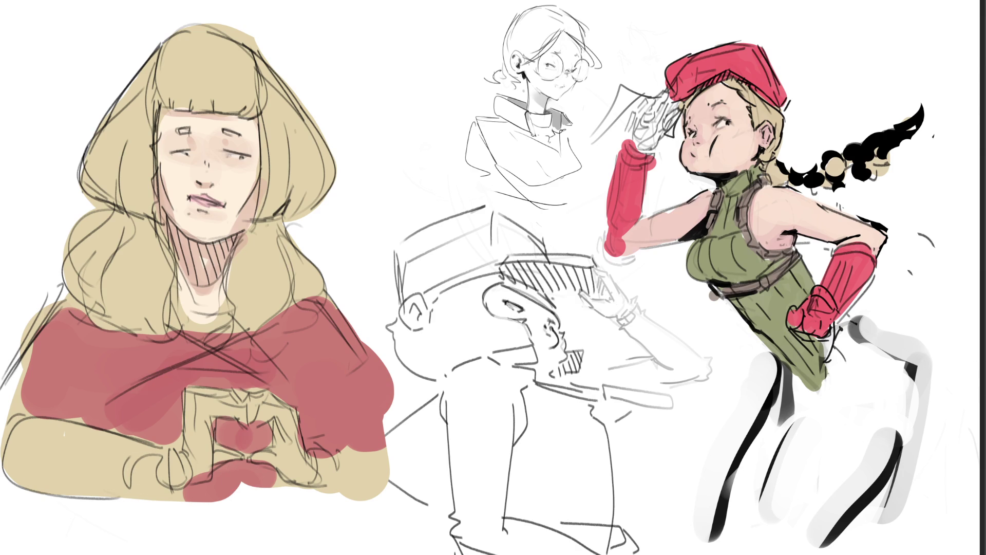
Paint the forearms and heart centre dark grey, then the clasped hands light pink.
mouse_move(205, 362)
left_mouse_down()
mouse_move(237, 366)
mouse_move(193, 366)
mouse_move(164, 390)
mouse_move(149, 418)
mouse_move(172, 423)
left_mouse_up()
left_click_drag(180, 382, 269, 384)
left_click_drag(216, 429, 267, 428)
mouse_move(251, 462)
left_mouse_down()
mouse_move(205, 493)
mouse_move(226, 496)
left_mouse_up()
mouse_move(149, 467)
left_mouse_down()
mouse_move(134, 451)
mouse_move(86, 459)
mouse_move(48, 436)
mouse_move(69, 484)
mouse_move(59, 424)
mouse_move(97, 436)
left_mouse_up()
mouse_move(320, 457)
left_mouse_down()
mouse_move(370, 483)
mouse_move(377, 466)
mouse_move(327, 473)
mouse_move(381, 483)
mouse_move(339, 454)
mouse_move(380, 457)
left_mouse_up()
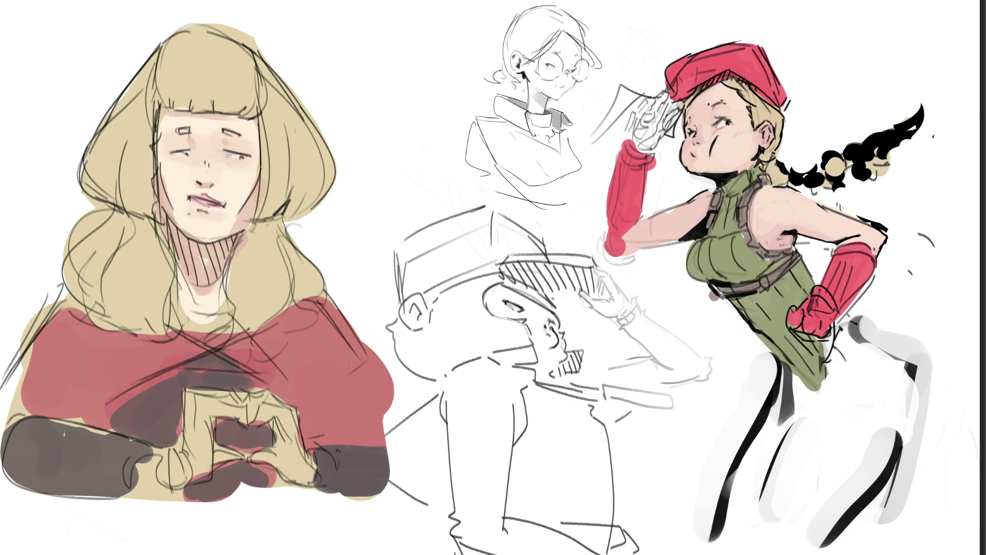
mouse_move(242, 406)
left_mouse_down()
mouse_move(200, 406)
mouse_move(198, 473)
mouse_move(190, 456)
mouse_move(165, 470)
mouse_move(310, 459)
mouse_move(321, 470)
mouse_move(254, 403)
mouse_move(267, 406)
left_mouse_up()
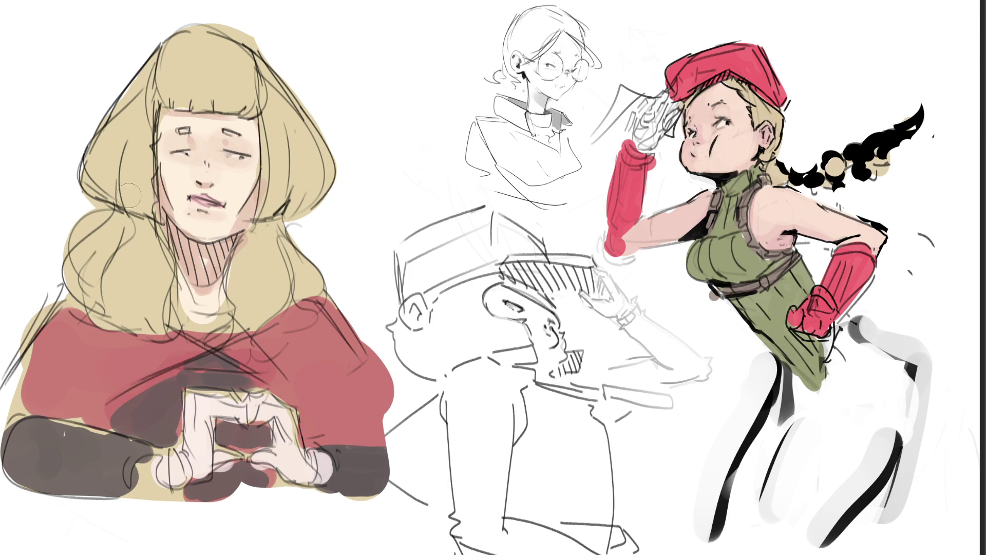
Shade the hair dark brown along the bangs, right edge, left curls and beside the neck.
mouse_move(115, 215)
left_mouse_down()
mouse_move(117, 177)
mouse_move(153, 226)
left_mouse_up()
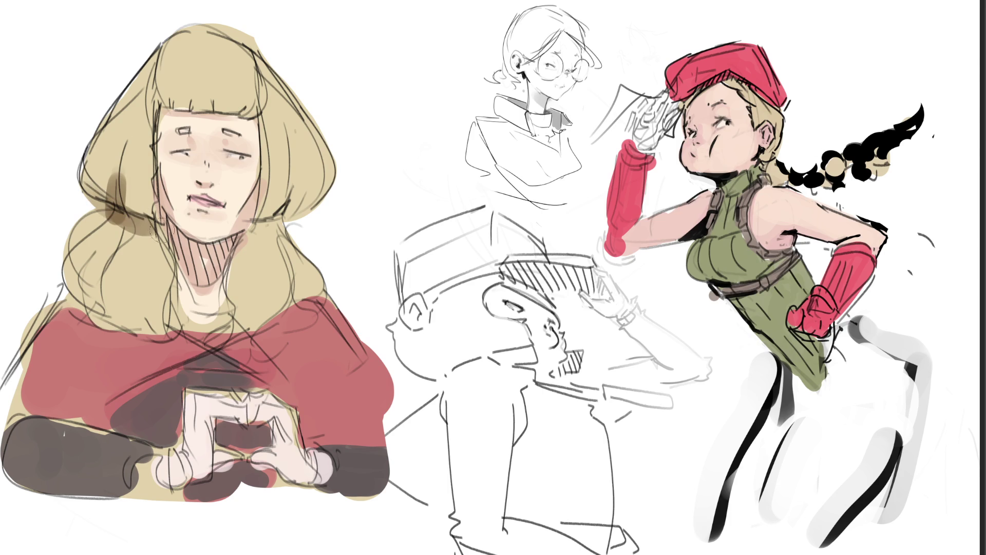
mouse_move(173, 107)
left_mouse_down()
mouse_move(265, 105)
mouse_move(255, 109)
mouse_move(262, 109)
mouse_move(251, 229)
mouse_move(283, 209)
mouse_move(294, 224)
left_mouse_up()
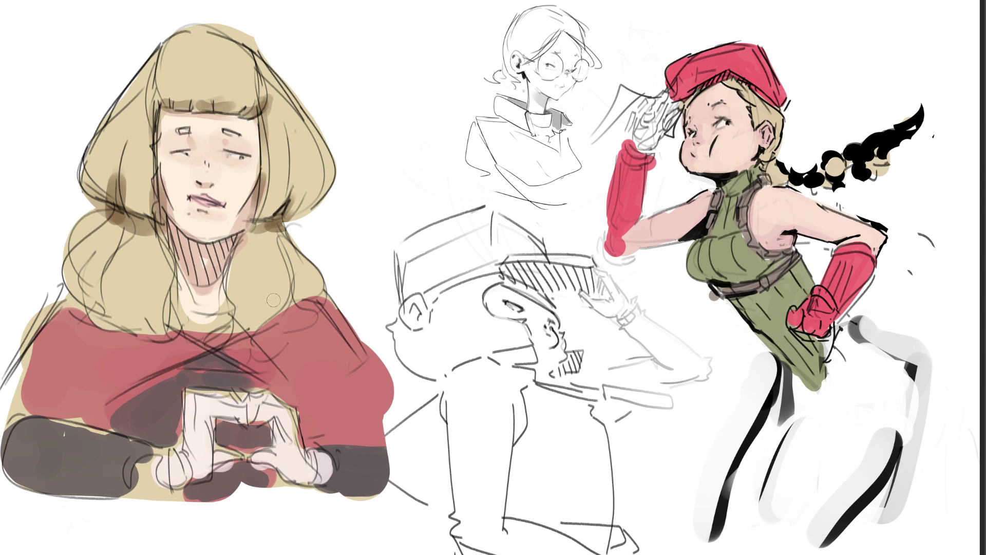
mouse_move(268, 312)
left_mouse_down()
mouse_move(296, 278)
mouse_move(239, 329)
mouse_move(215, 330)
left_mouse_up()
left_click_drag(181, 276, 169, 319)
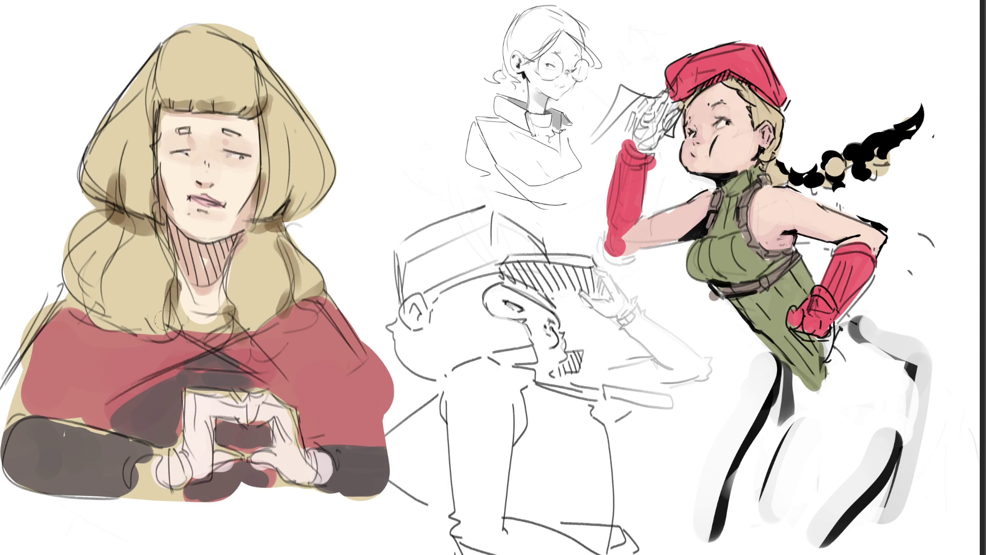
left_click_drag(108, 271, 95, 323)
left_click_drag(130, 223, 99, 257)
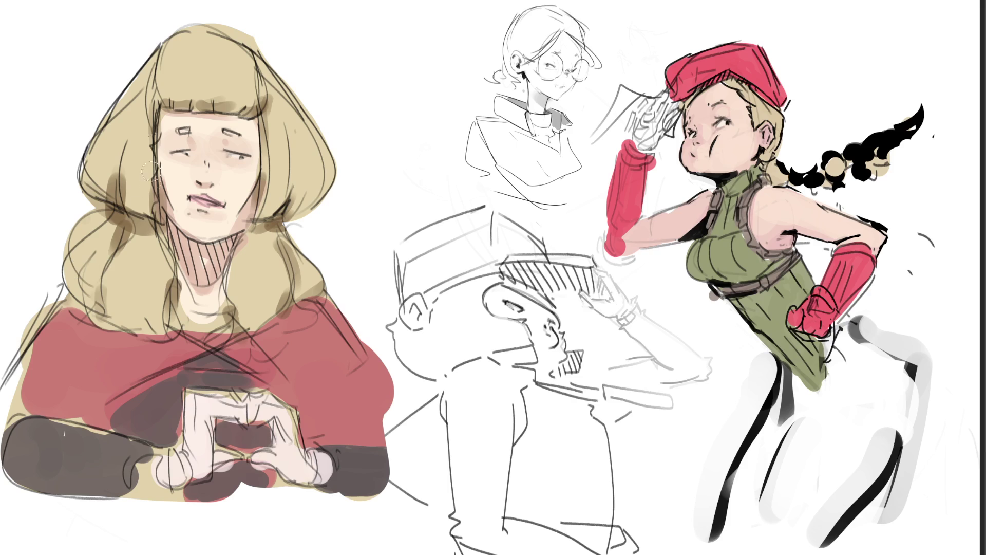
left_click_drag(153, 54, 150, 88)
left_click_drag(239, 56, 244, 97)
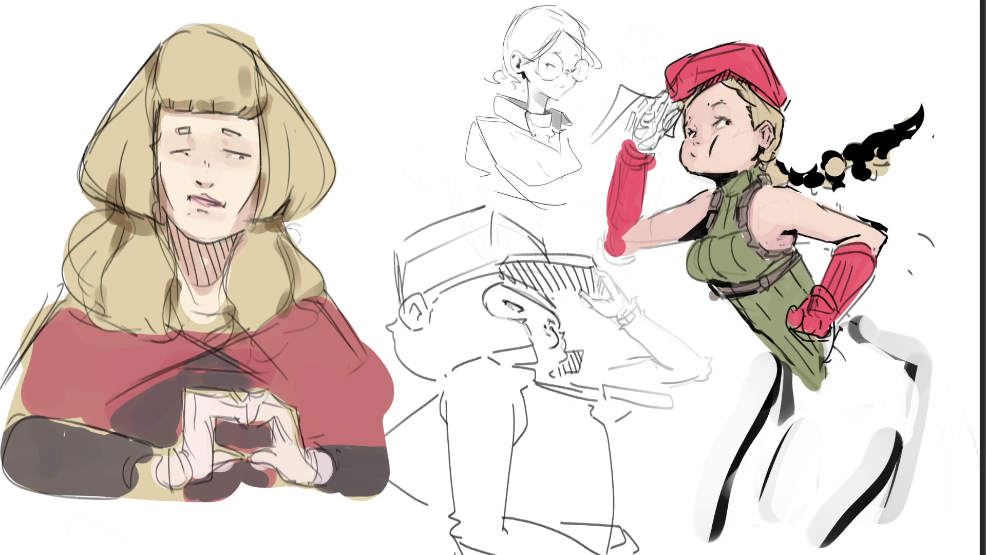
key("ctrl+z")
key("ctrl+z")
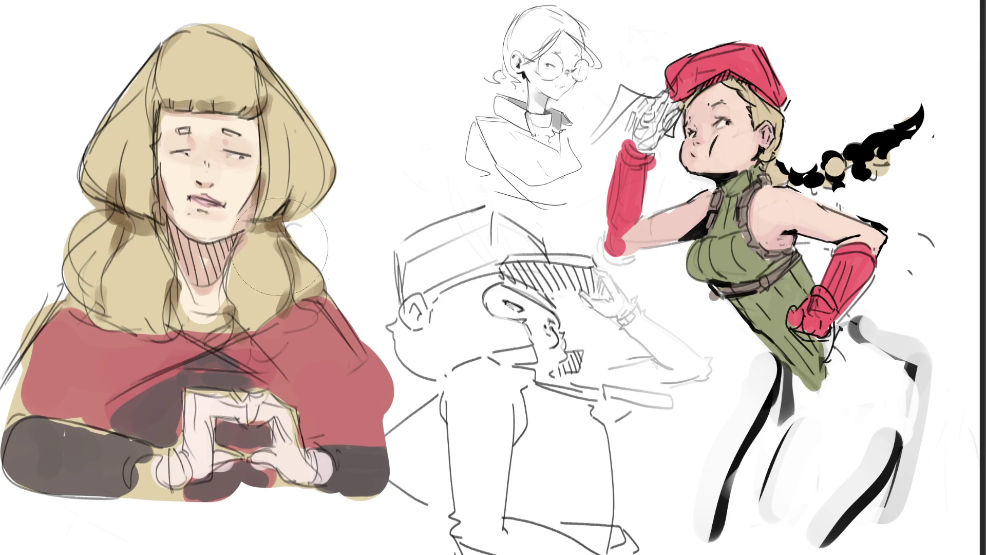
left_click_drag(255, 285, 329, 170)
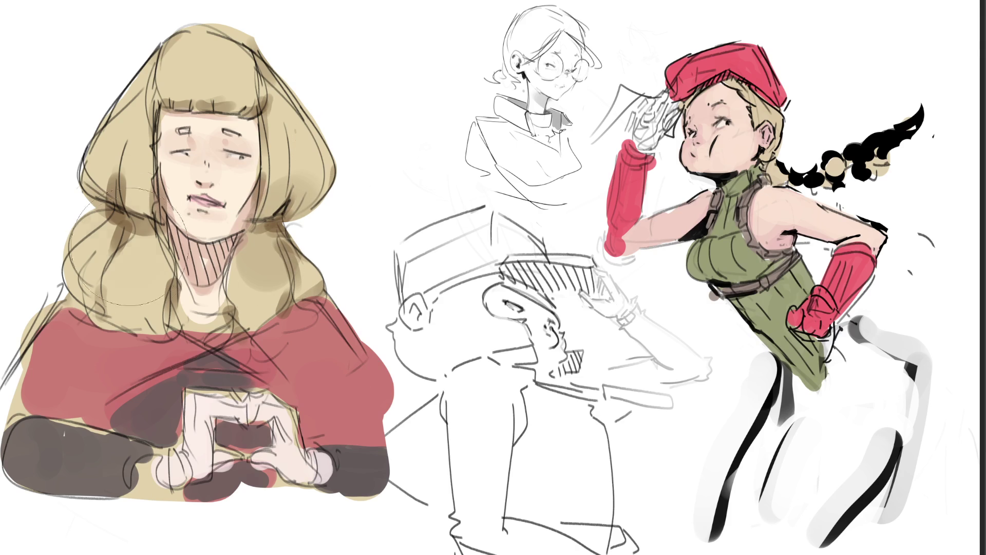
left_click_drag(152, 255, 95, 124)
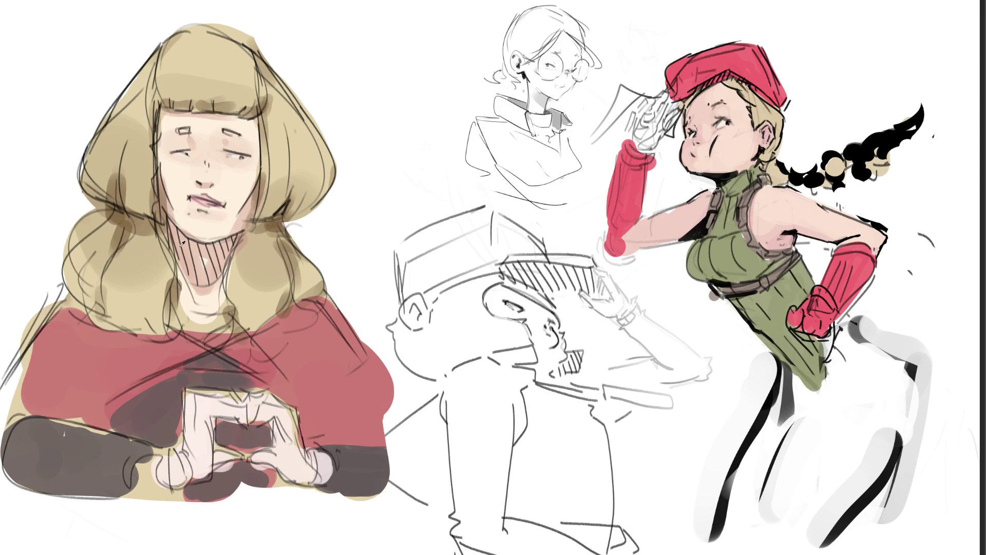
With a smaller brush, reshape and fill the right edge of the hair, shading it darker.
key("bracketleft")
key("bracketleft")
key("bracketleft")
mouse_move(298, 226)
left_mouse_down()
mouse_move(334, 285)
mouse_move(313, 234)
left_mouse_up()
left_click_drag(334, 272, 345, 280)
left_click_drag(316, 221, 354, 266)
left_click_drag(303, 223, 348, 273)
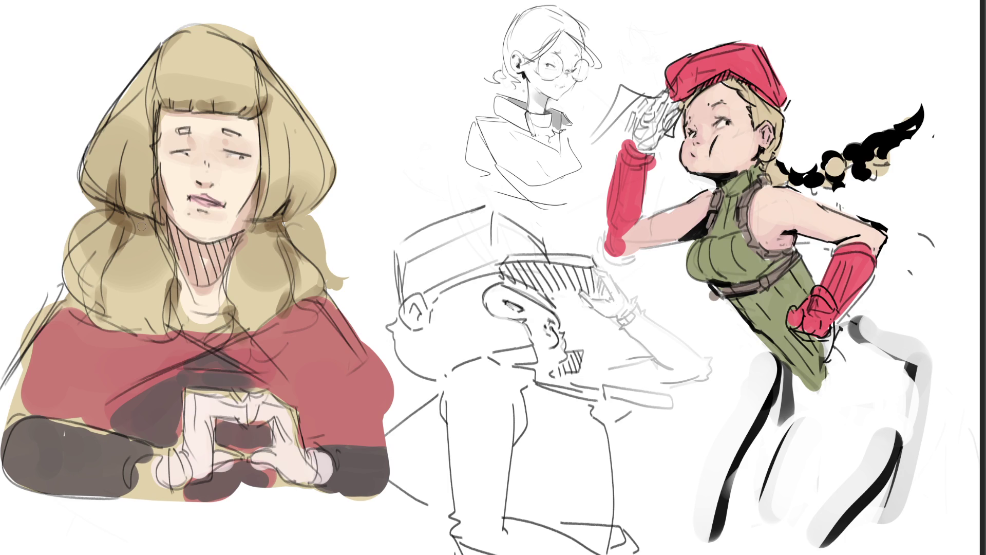
mouse_move(298, 216)
left_mouse_down()
mouse_move(339, 249)
mouse_move(345, 288)
left_mouse_up()
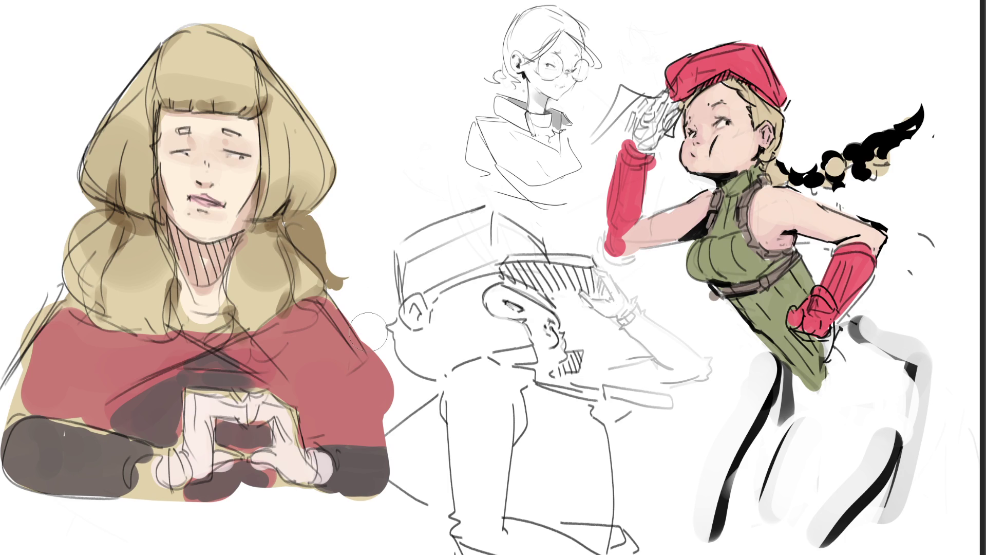
Darken the left hair and the hair ends above the red scarf, then try lavender on the fingers.
left_click_drag(109, 213, 66, 262)
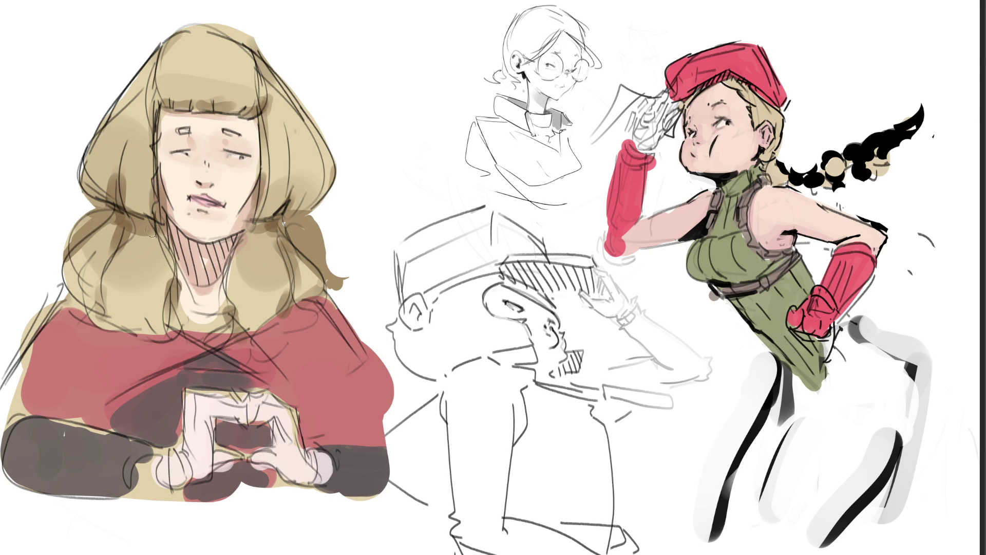
left_click_drag(129, 223, 99, 265)
left_click_drag(103, 285, 90, 314)
left_click_drag(157, 237, 174, 277)
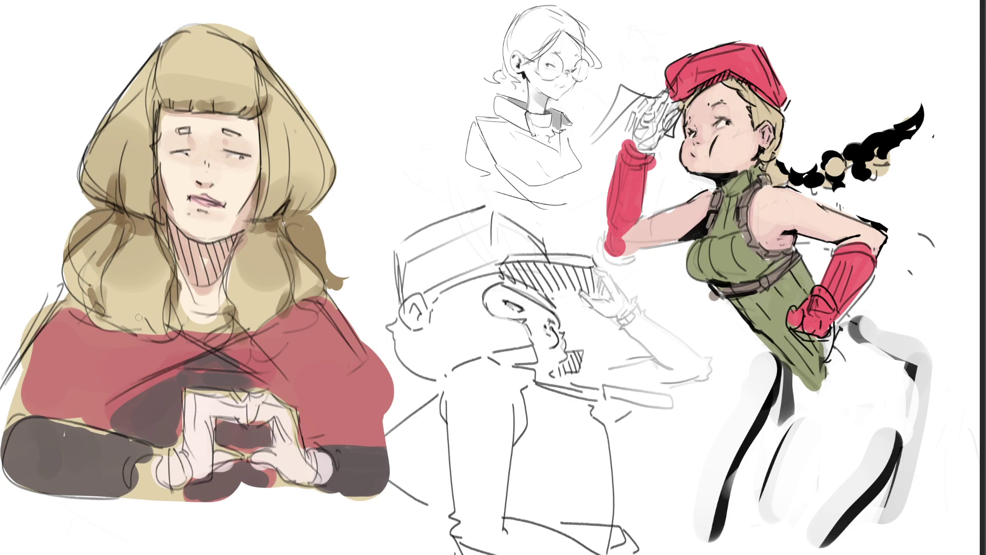
mouse_move(138, 308)
left_mouse_down()
mouse_move(135, 333)
mouse_move(187, 331)
left_mouse_up()
mouse_move(287, 292)
left_mouse_down()
mouse_move(250, 330)
mouse_move(291, 303)
left_mouse_up()
key("bracketright")
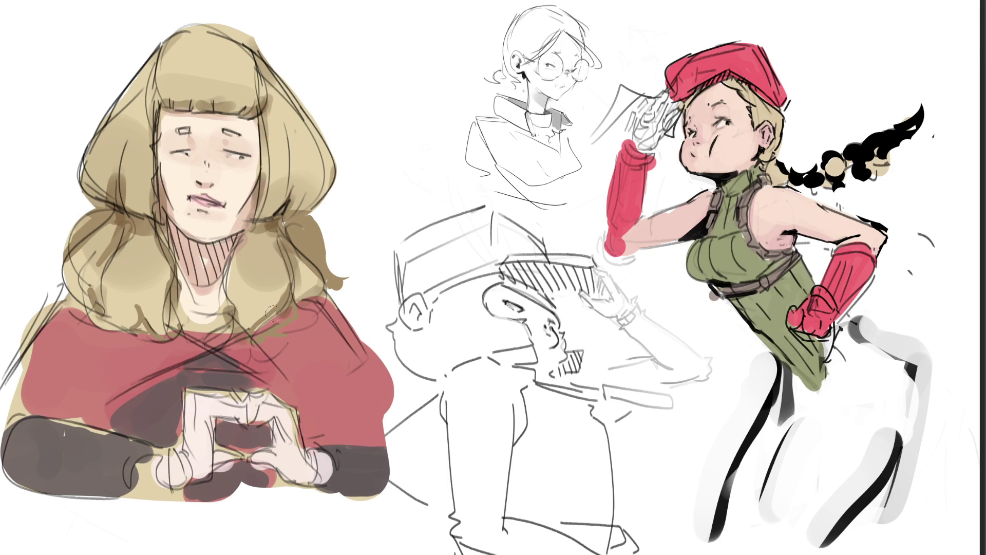
left_click_drag(282, 315, 267, 333)
left_click_drag(290, 297, 264, 331)
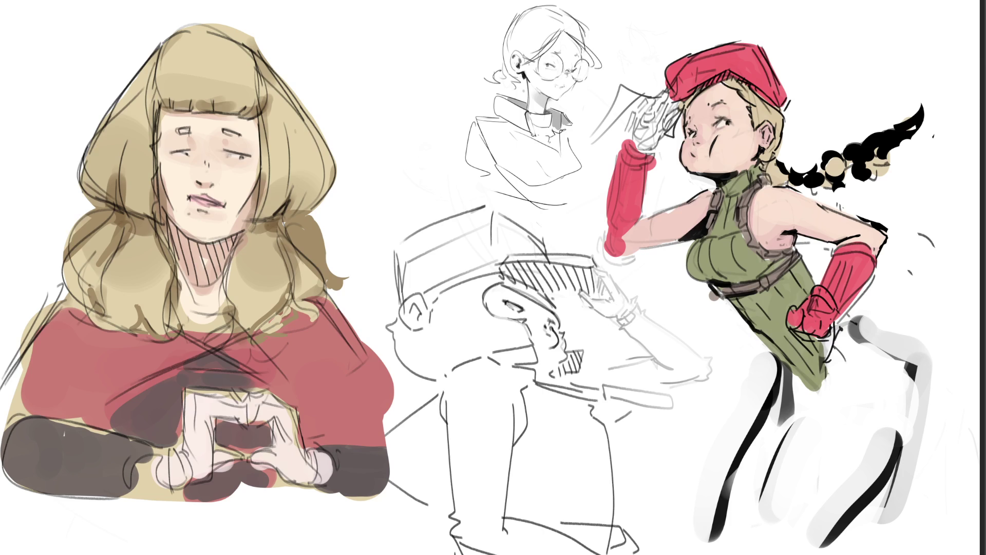
mouse_move(272, 421)
left_mouse_down()
mouse_move(287, 458)
mouse_move(257, 462)
mouse_move(285, 448)
mouse_move(304, 478)
mouse_move(216, 442)
mouse_move(226, 457)
mouse_move(228, 450)
mouse_move(211, 459)
mouse_move(226, 454)
mouse_move(218, 465)
mouse_move(159, 487)
left_mouse_up()
key("ctrl+z")
key("ctrl+z")
key("ctrl+z")
Paint the joined fingertips and both hands' lower fingers lavender, then flip the canvas horizontally.
left_click_drag(272, 416, 254, 419)
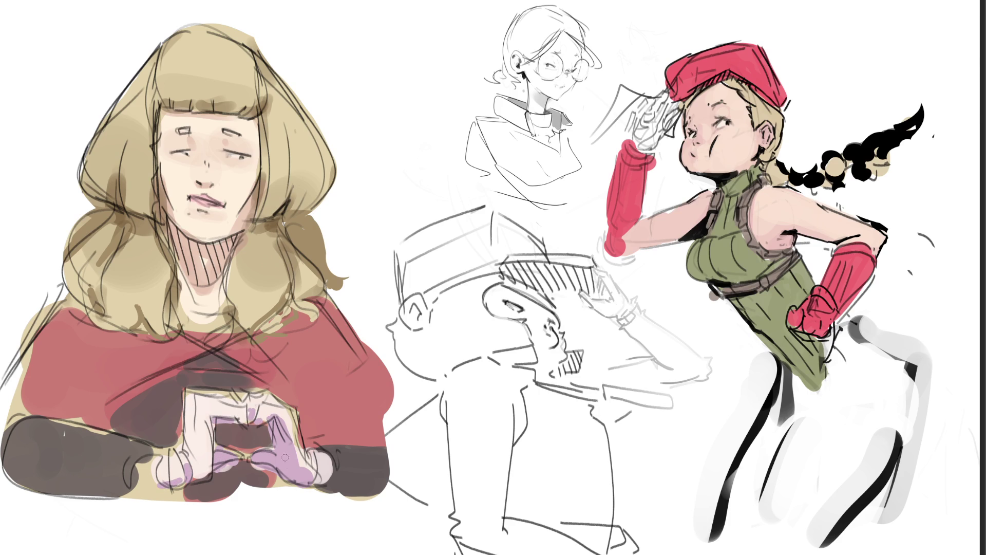
left_click_drag(315, 476, 334, 480)
mouse_move(180, 480)
left_mouse_down()
mouse_move(149, 483)
mouse_move(166, 478)
left_mouse_up()
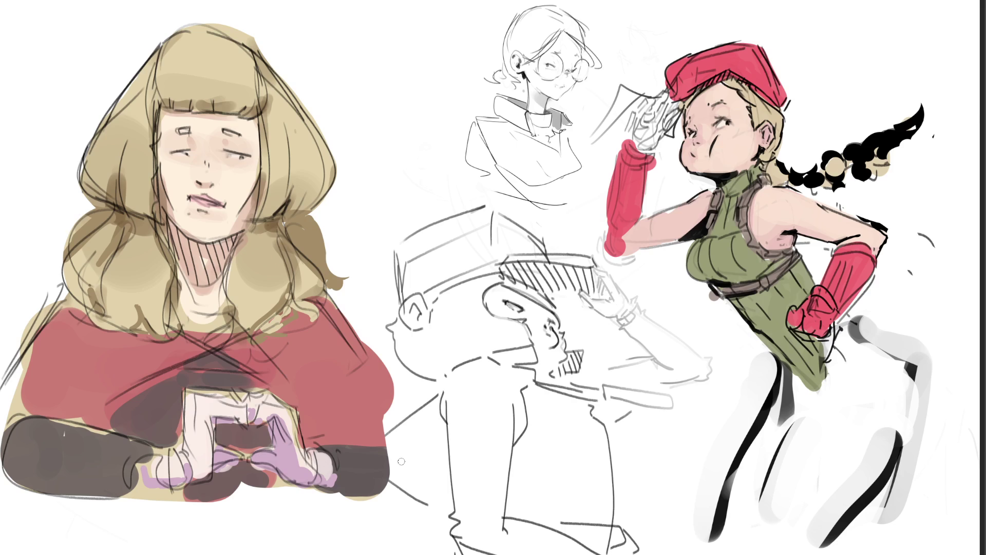
key("m")
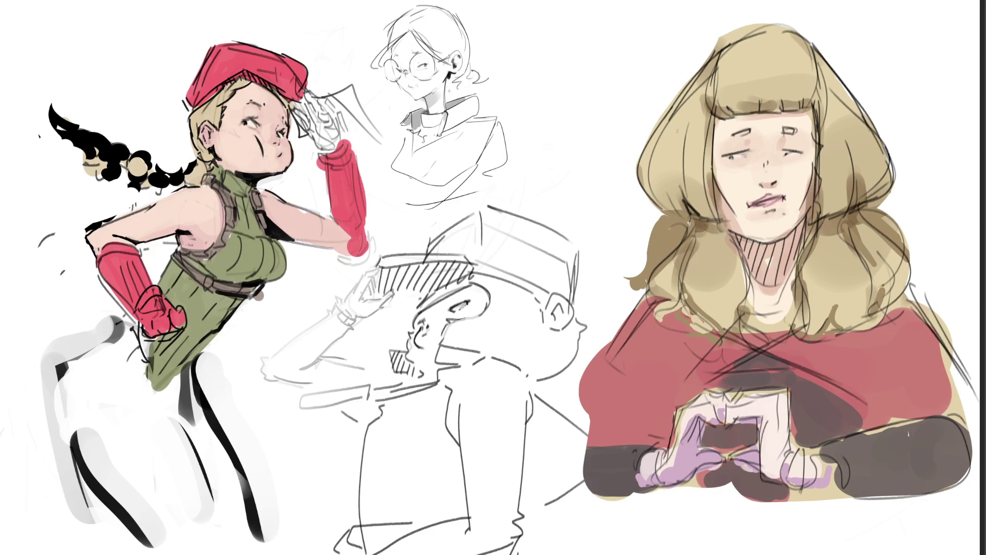
Free-transform the blonde girl: tilt her slightly, skew the top leftward and lower the right side.
key("ctrl+t")
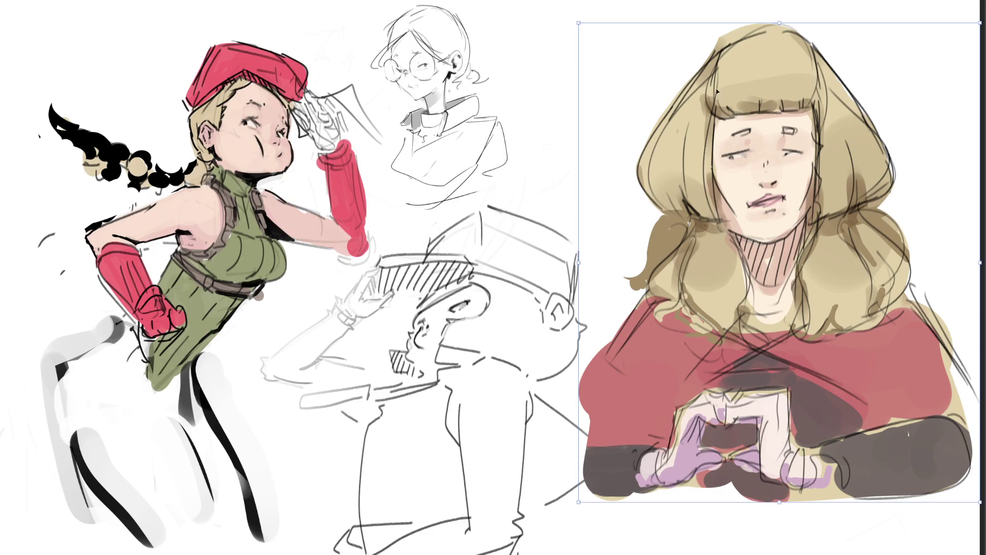
left_click_drag(583, 265, 593, 237)
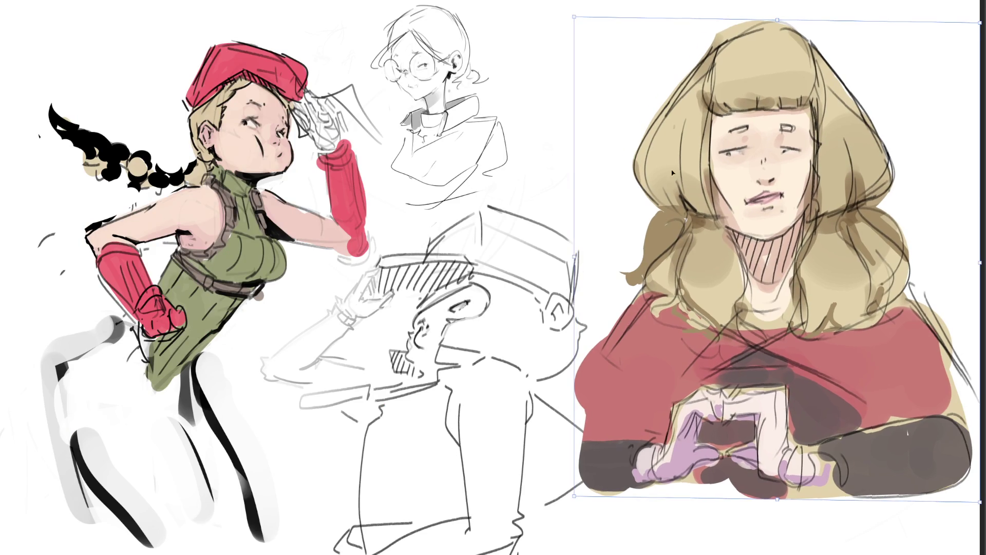
left_click_drag(780, 27, 774, 27)
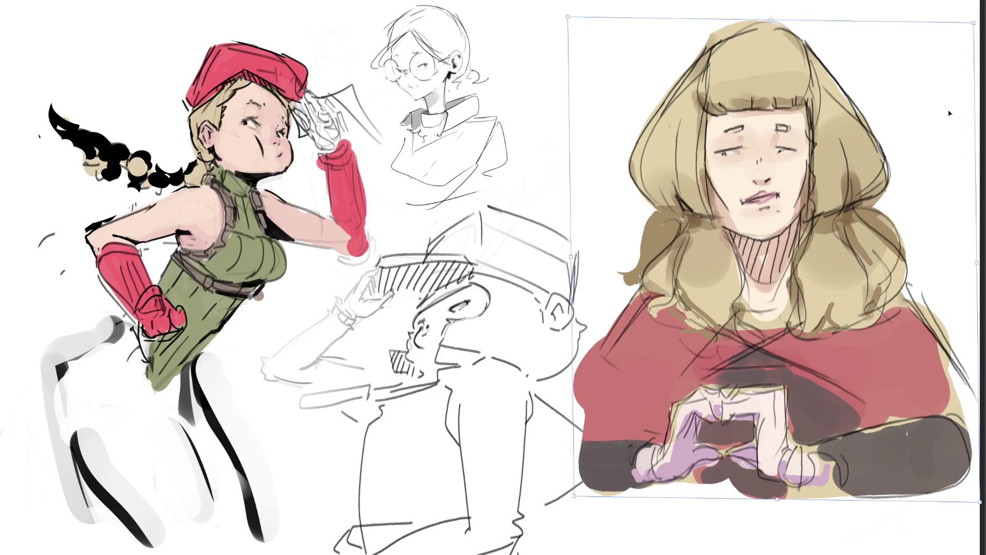
left_click_drag(974, 263, 975, 273)
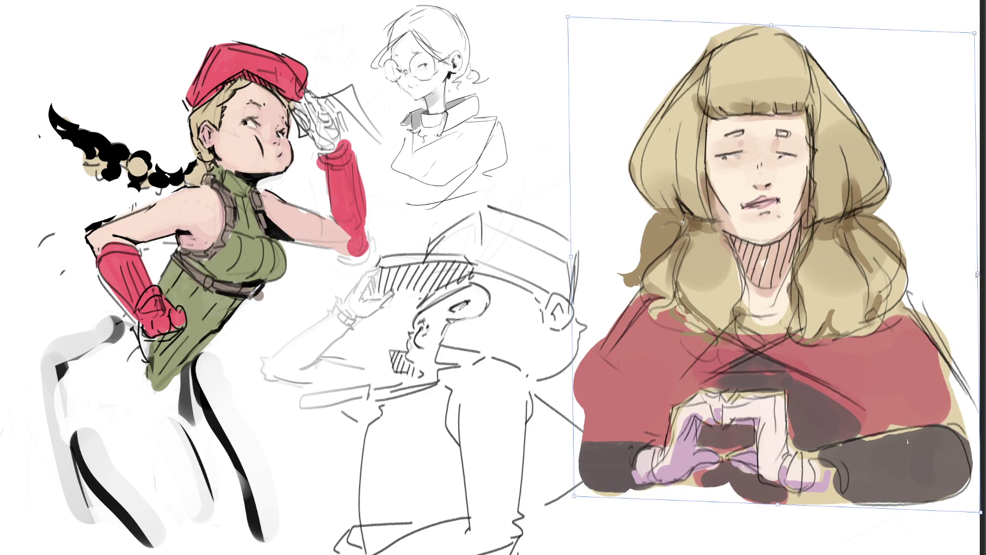
key("Return")
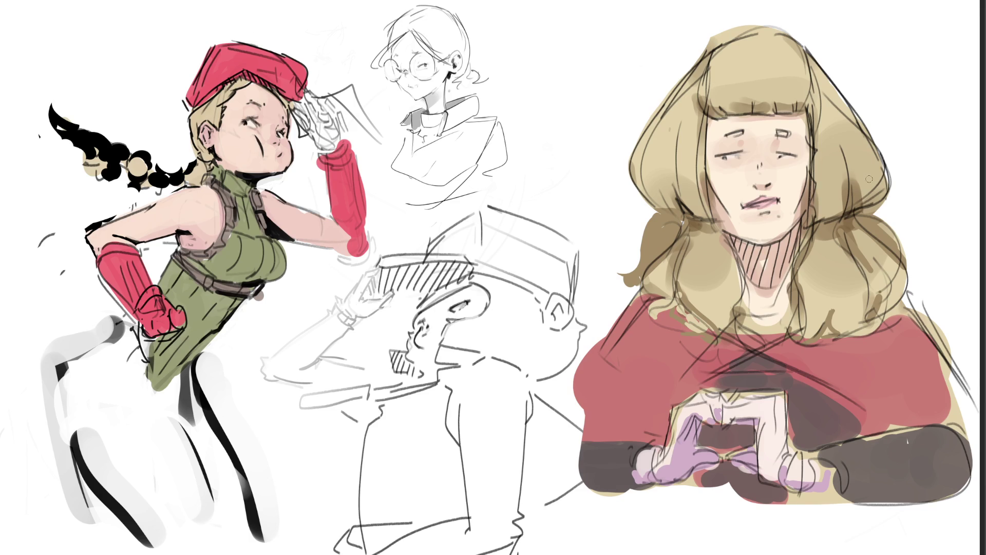
Paint the hair linework dark brown, then with a smaller brush draw one eye as a closed lid.
mouse_move(735, 180)
left_mouse_down()
mouse_move(709, 103)
mouse_move(704, 306)
left_mouse_up()
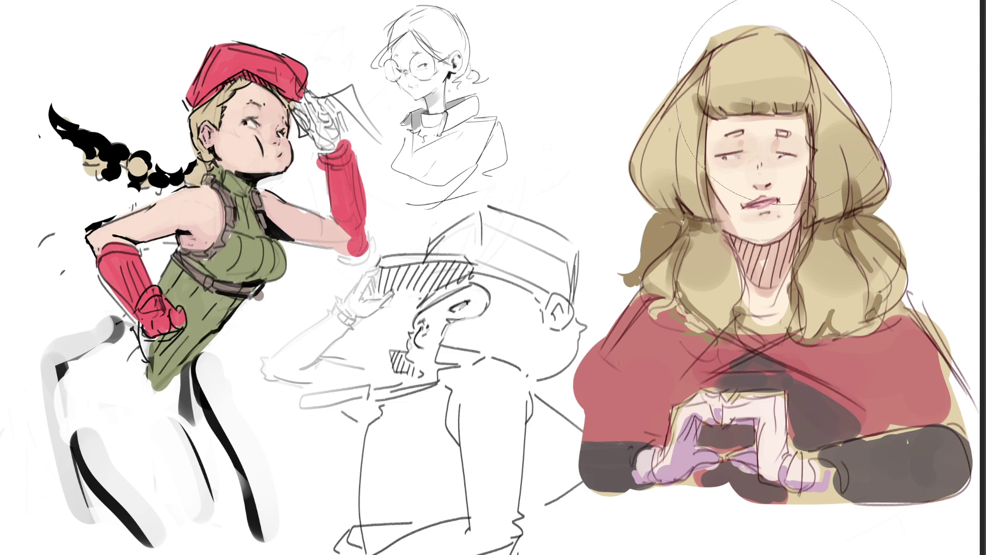
key("bracketleft")
key("bracketleft")
key("bracketleft")
key("bracketleft")
key("bracketleft")
key("bracketleft")
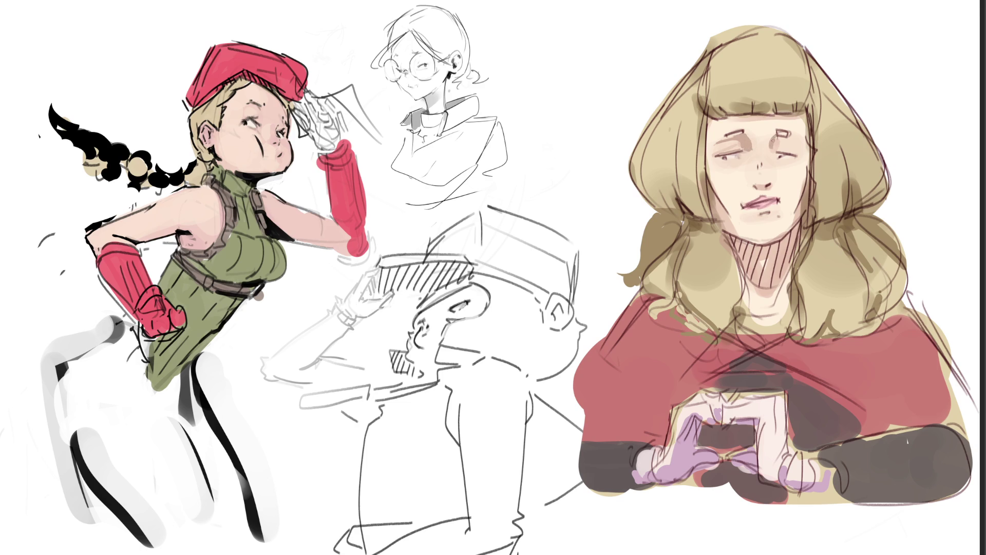
left_click_drag(771, 145, 796, 138)
Stroke the second eye closed, then softly shade the girl's chin, jaw and cheek with a larger brush.
left_click_drag(727, 139, 721, 140)
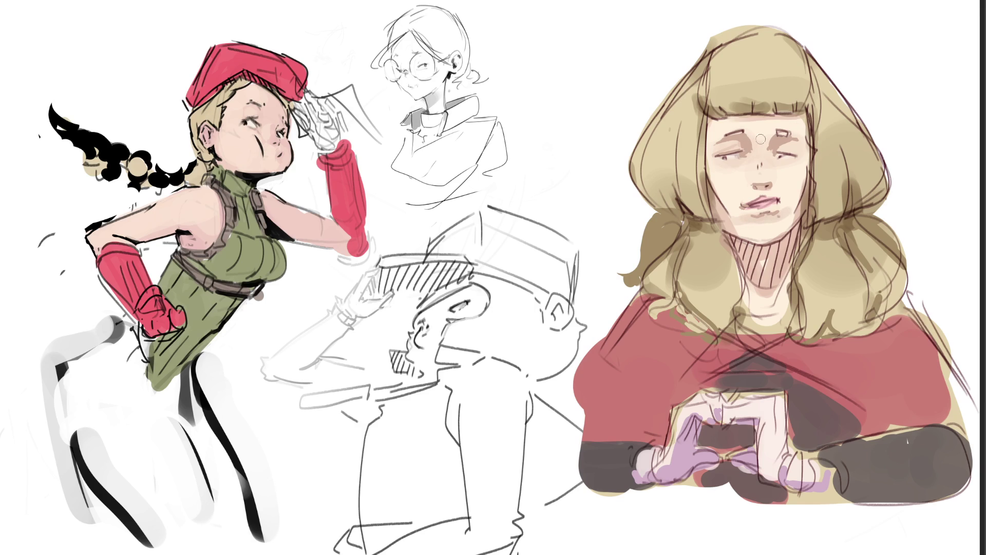
key("bracketright")
key("bracketright")
key("bracketright")
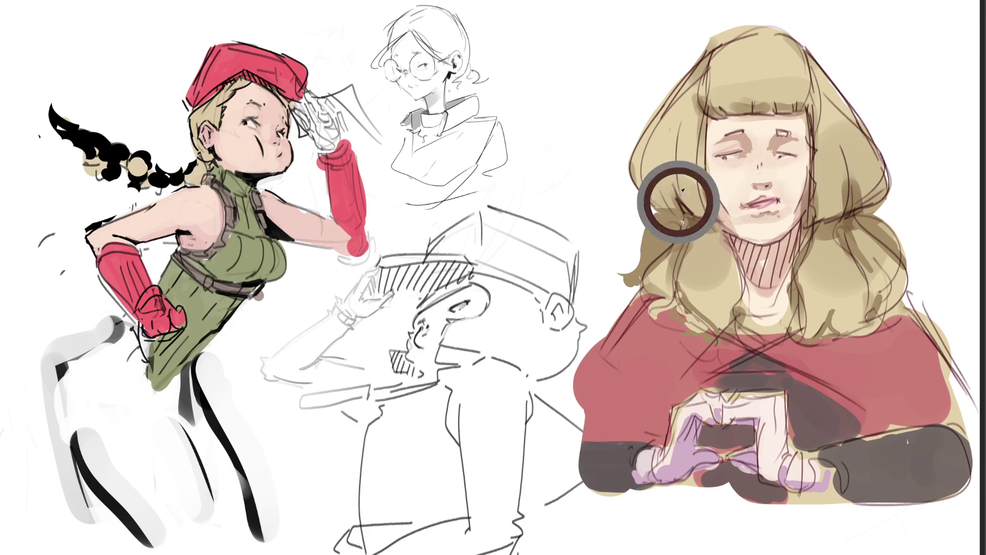
left_click_drag(719, 220, 735, 233)
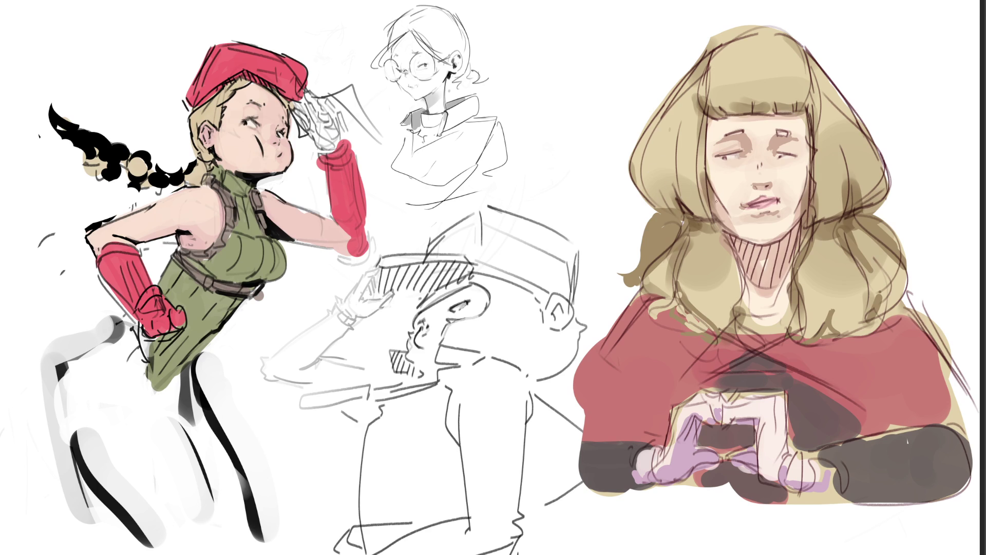
mouse_move(711, 213)
left_mouse_down()
mouse_move(744, 238)
mouse_move(799, 239)
left_mouse_up()
left_click_drag(807, 201, 780, 235)
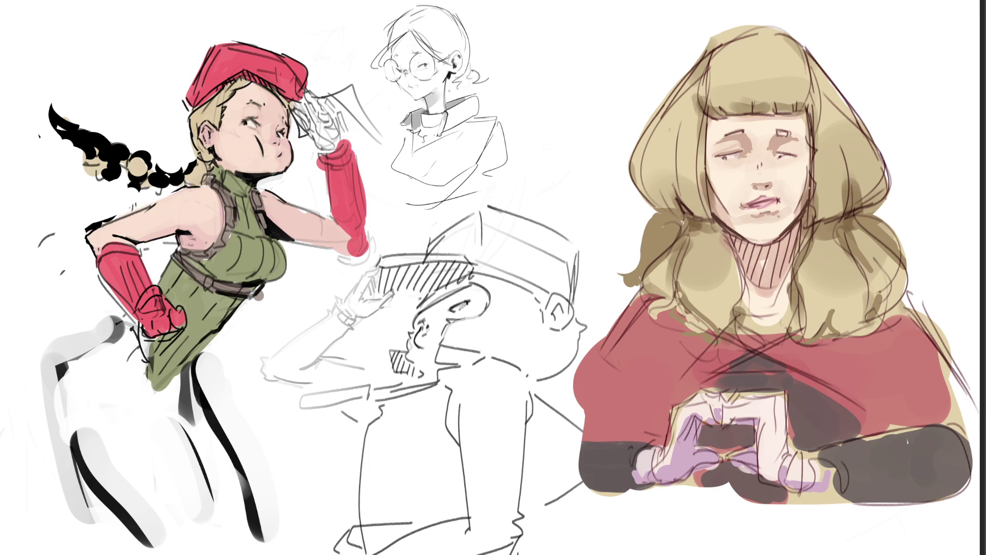